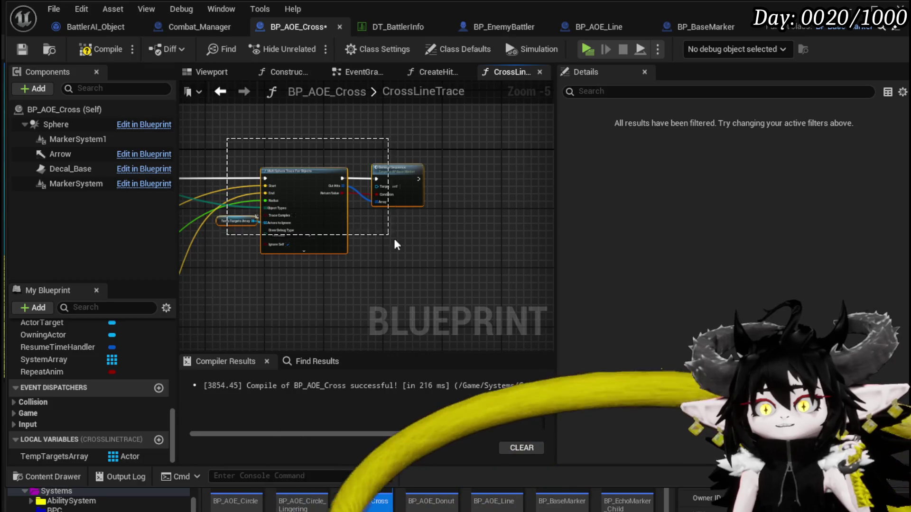
Look over the trace graph's ADD and Temp Targets nodes, then compile and save BP_AOE_Cross.
click(234, 221)
mouse_move(277, 148)
mouse_down()
mouse_move(422, 238)
mouse_move(402, 187)
mouse_up()
scroll(326, 178, up, 2)
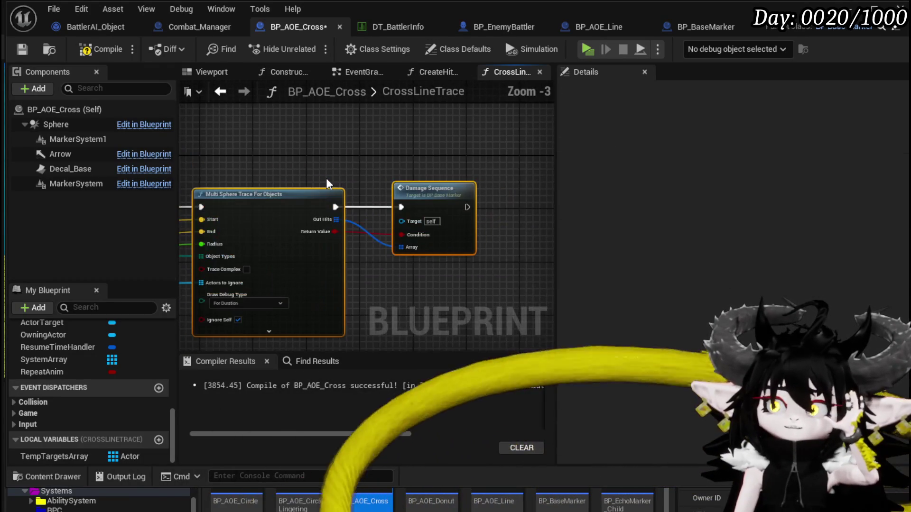
drag(326, 178, 507, 192)
scroll(532, 195, down, 3)
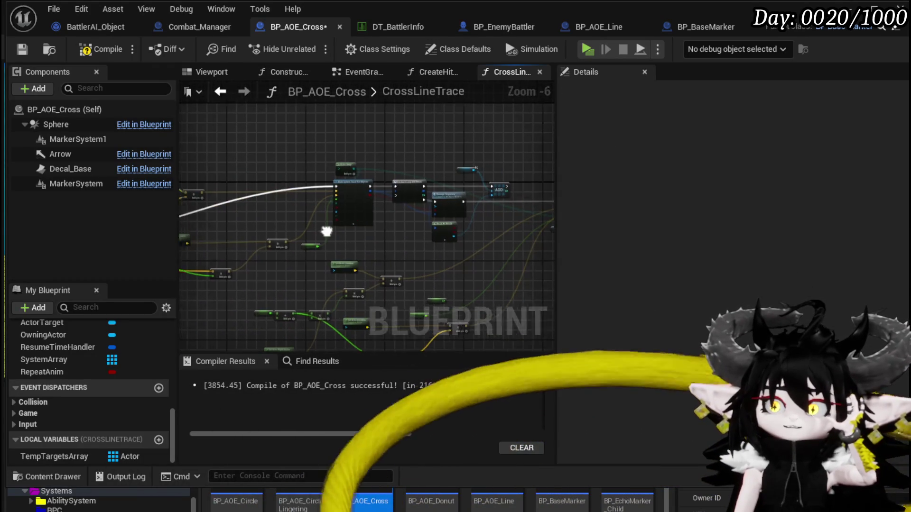
mouse_move(374, 215)
mouse_down()
mouse_move(472, 216)
mouse_move(241, 210)
mouse_up()
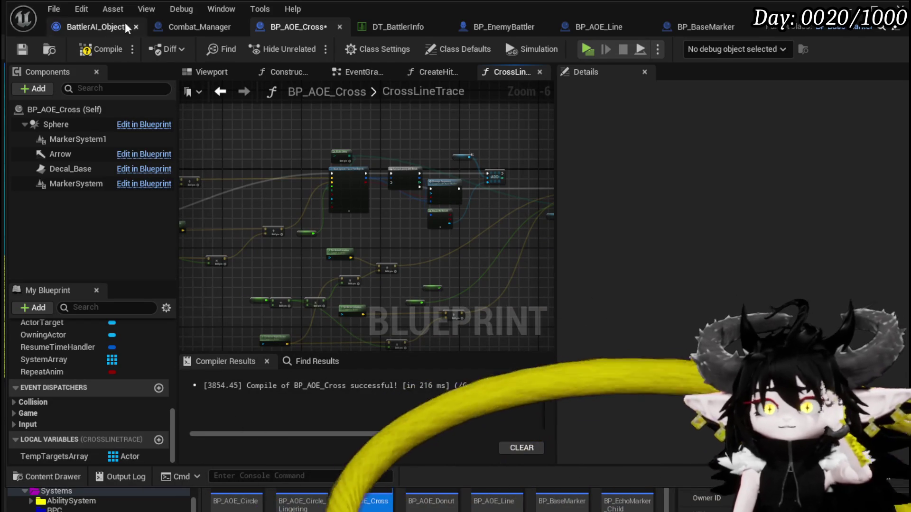
click(109, 49)
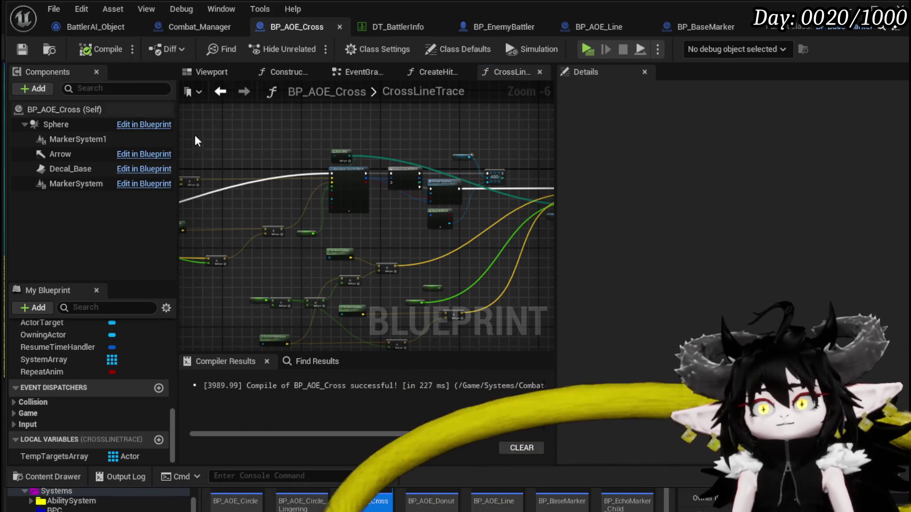
key(ctrl+s)
Move the CrossLineTrace entry node up beside the trace and save again.
mouse_move(252, 269)
mouse_down()
mouse_move(341, 170)
mouse_move(479, 197)
mouse_up()
scroll(271, 198, up, 3)
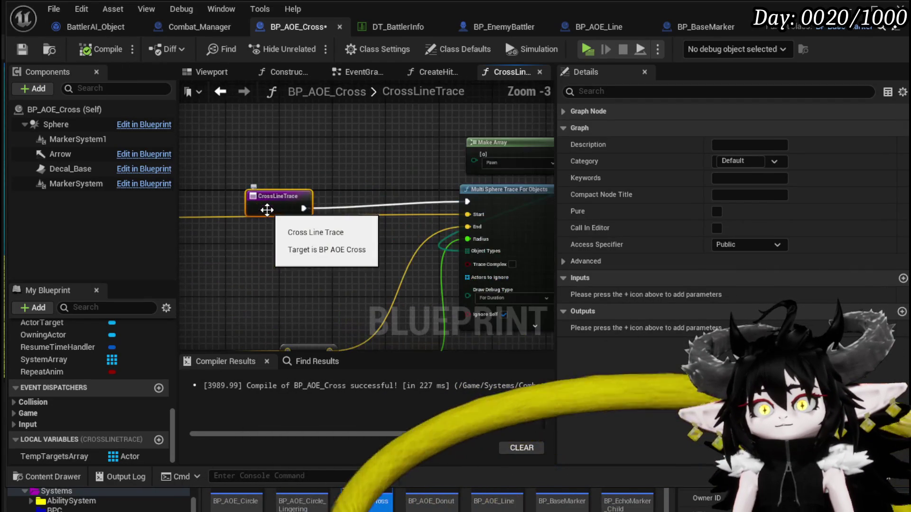
scroll(304, 190, down, 2)
click(315, 161)
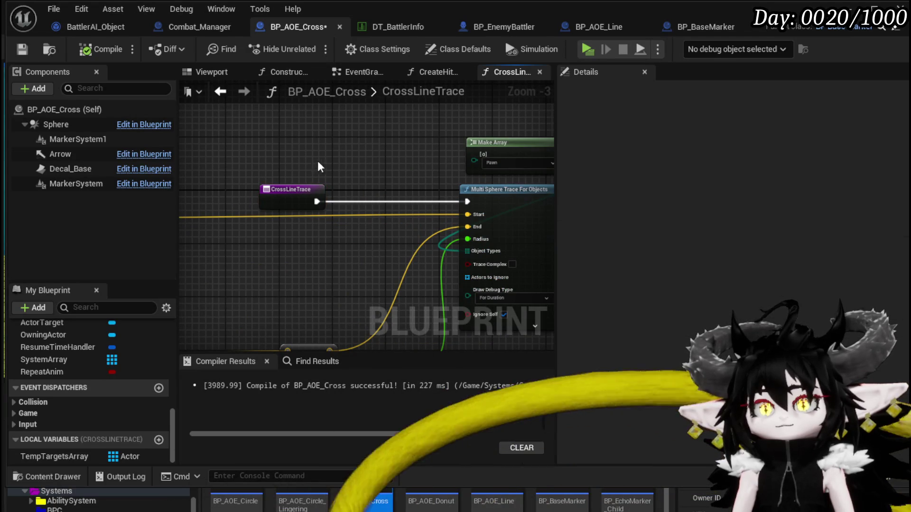
key(ctrl+s)
Open the Damage Sequence function's own graph.
scroll(399, 135, down, 1)
scroll(397, 227, up, 3)
mouse_move(397, 227)
mouse_down()
mouse_move(426, 246)
mouse_move(383, 274)
mouse_move(218, 165)
mouse_move(301, 147)
mouse_move(376, 247)
mouse_up()
double_click(386, 178)
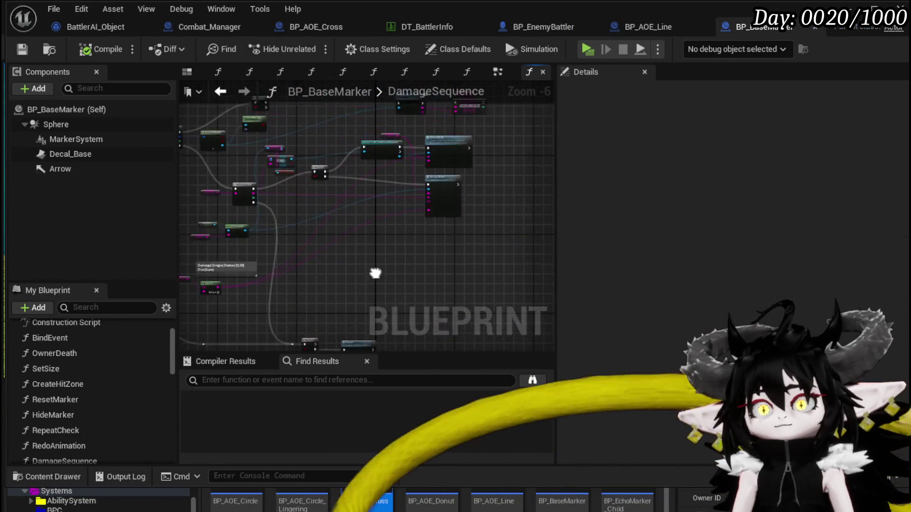
Review DamageSequence's third-person cast, Ability Data and Append nodes.
scroll(376, 246, up, 3)
mouse_move(315, 223)
mouse_down()
mouse_move(413, 245)
mouse_move(325, 295)
mouse_move(326, 244)
mouse_up()
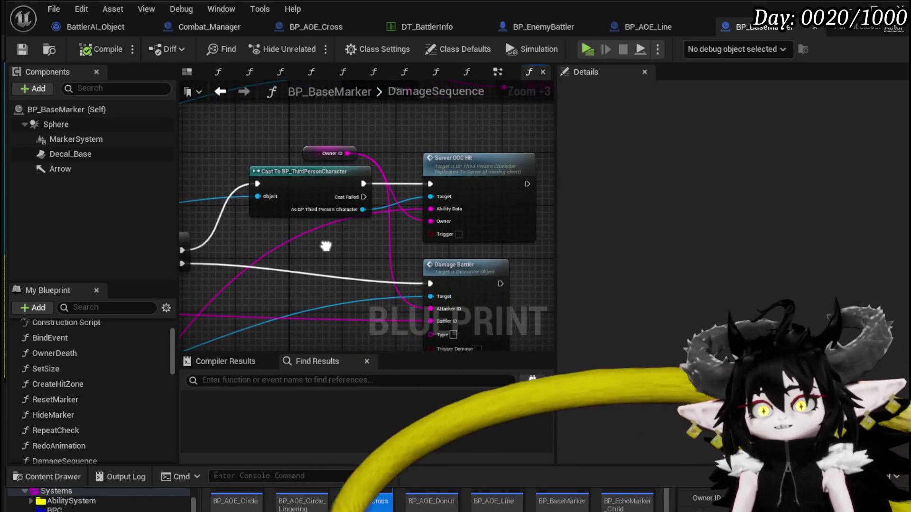
scroll(477, 179, down, 1)
scroll(341, 193, down, 1)
drag(340, 193, 499, 128)
scroll(284, 257, up, 3)
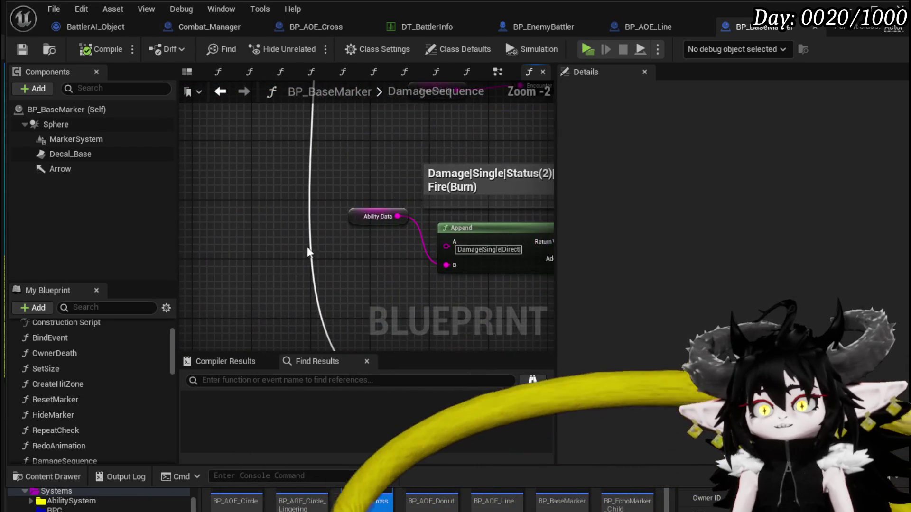
click(378, 216)
click(271, 184)
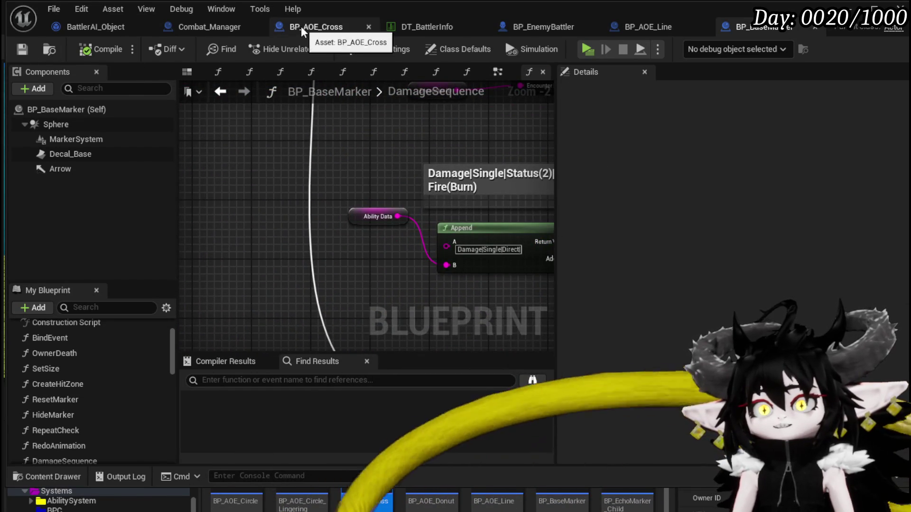
Check BP_AOE_Cross's ADD node, then view Combat_Manager's spawn node (Length 3000.0, Width 200.0).
click(301, 26)
scroll(378, 228, up, 3)
mouse_move(332, 237)
mouse_down()
mouse_move(305, 285)
mouse_move(400, 228)
mouse_move(256, 309)
mouse_up()
scroll(256, 308, down, 3)
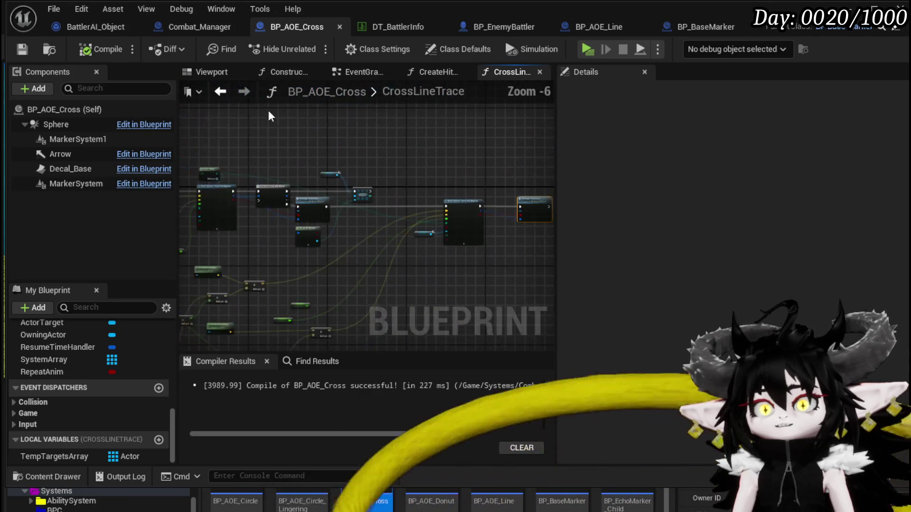
click(200, 26)
drag(344, 282, 309, 181)
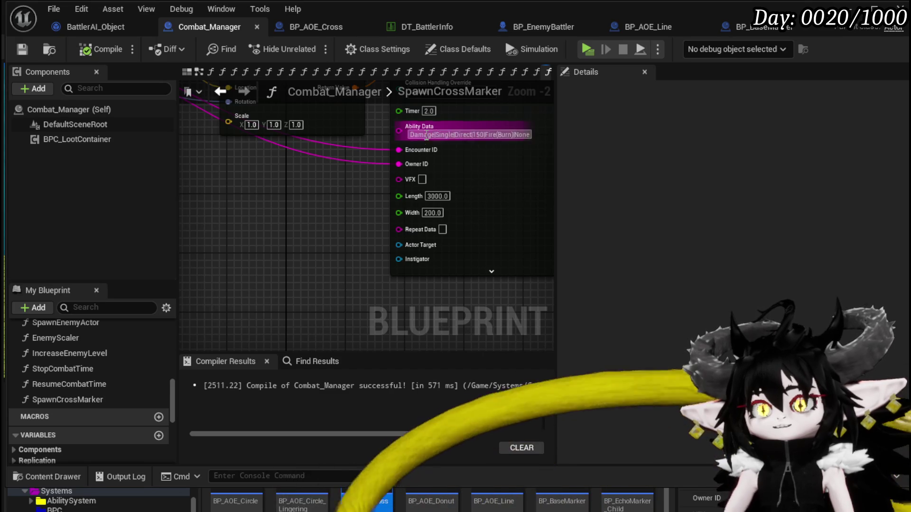
Shift the SpawnCrossMarker graph view slightly before heading to the level.
mouse_move(279, 270)
mouse_down()
mouse_move(260, 301)
mouse_move(237, 266)
mouse_move(238, 284)
mouse_up()
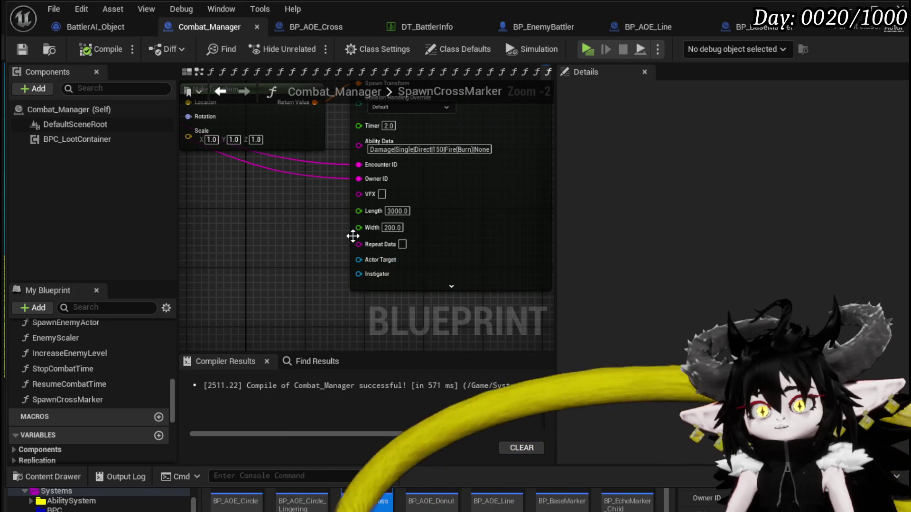
mouse_move(301, 296)
mouse_down()
mouse_move(311, 347)
mouse_move(295, 269)
mouse_up()
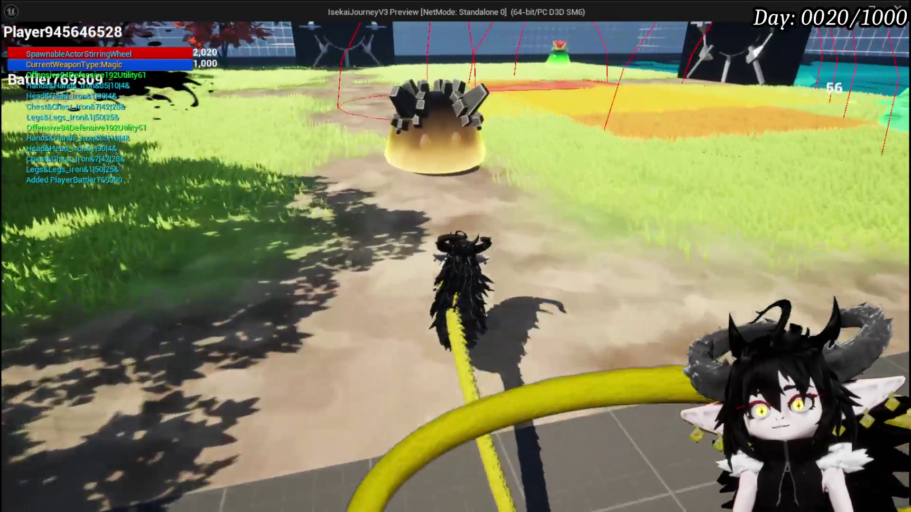
Move toward Slime_Wind and cast a spell at it in the play preview.
key(w)
click(456, 256)
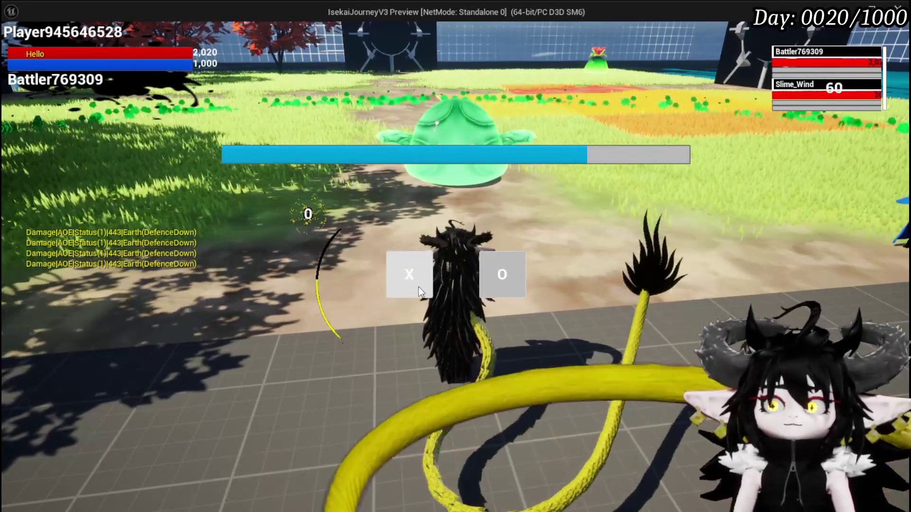
Dismiss the X/O prompt and run forward into the slime's cross attack zones.
click(417, 282)
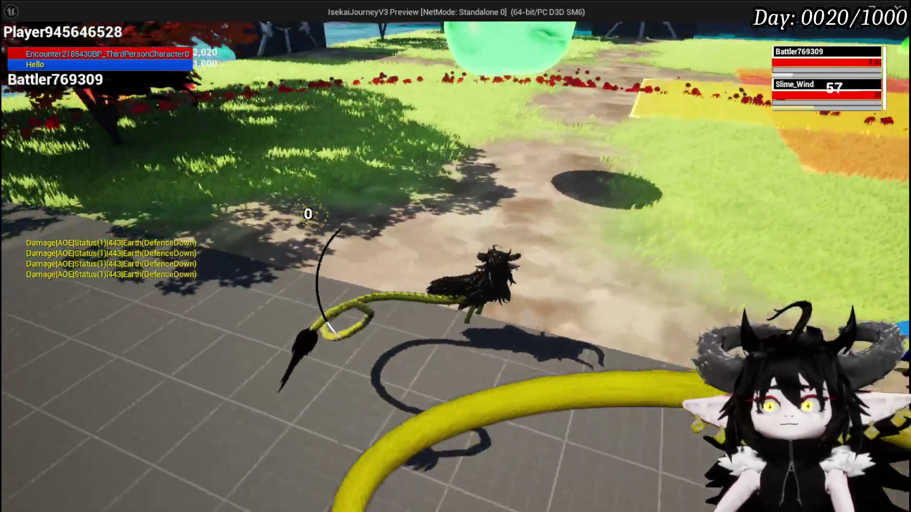
key(w)
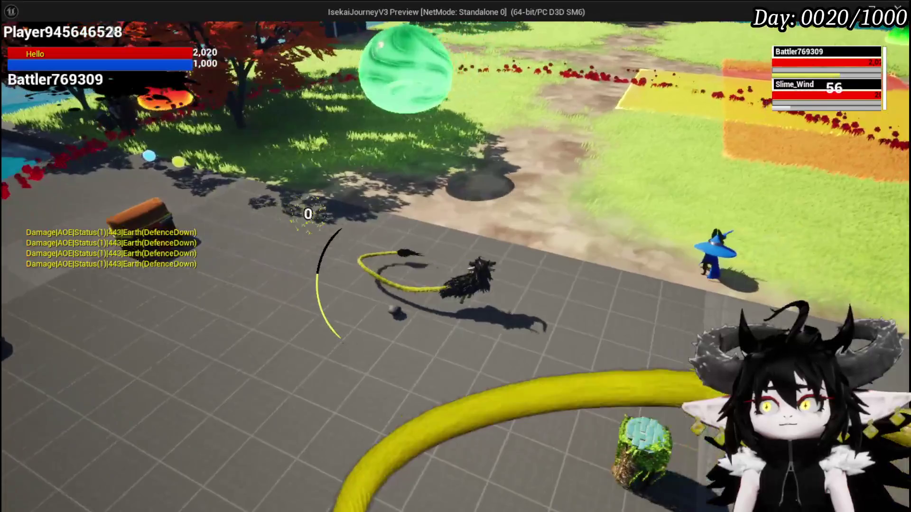
key(w)
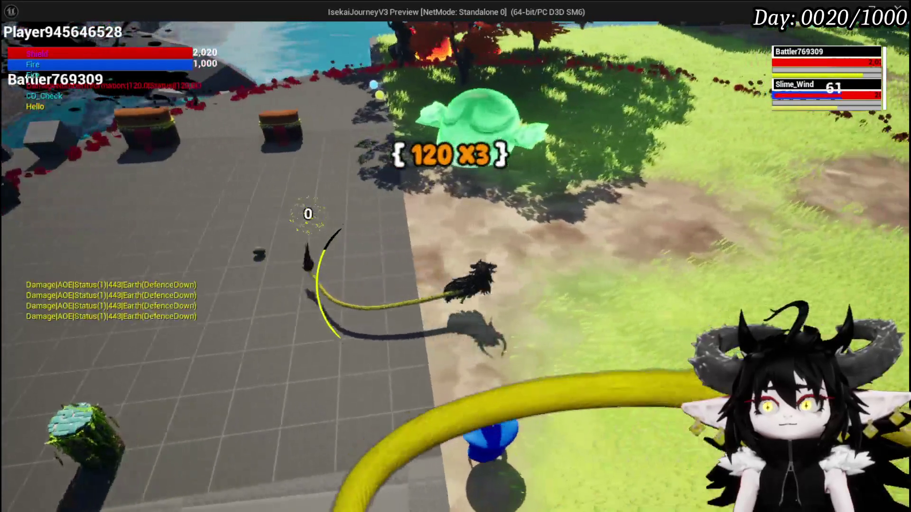
key(w)
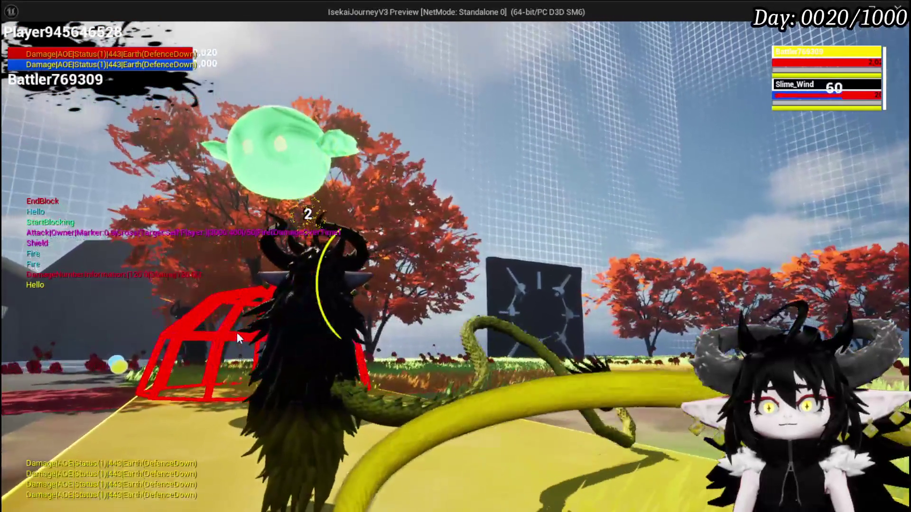
key(w)
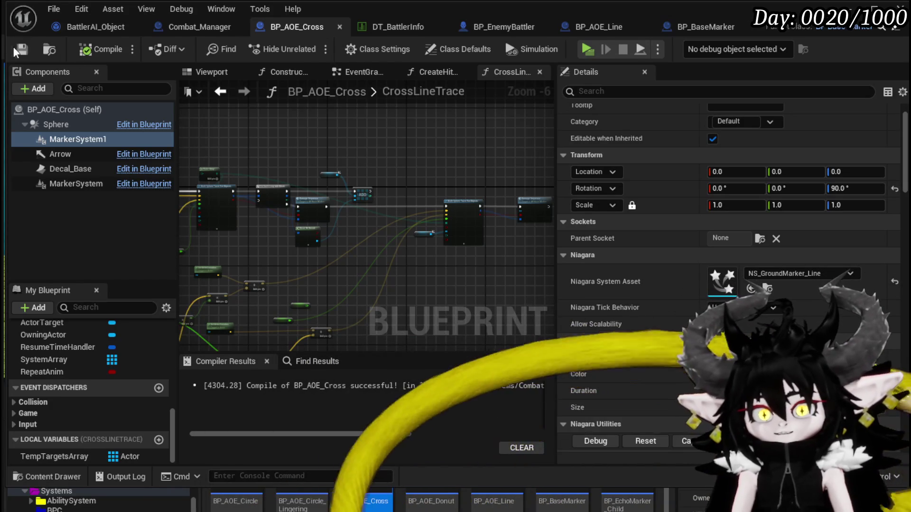
scroll(400, 188, down, 2)
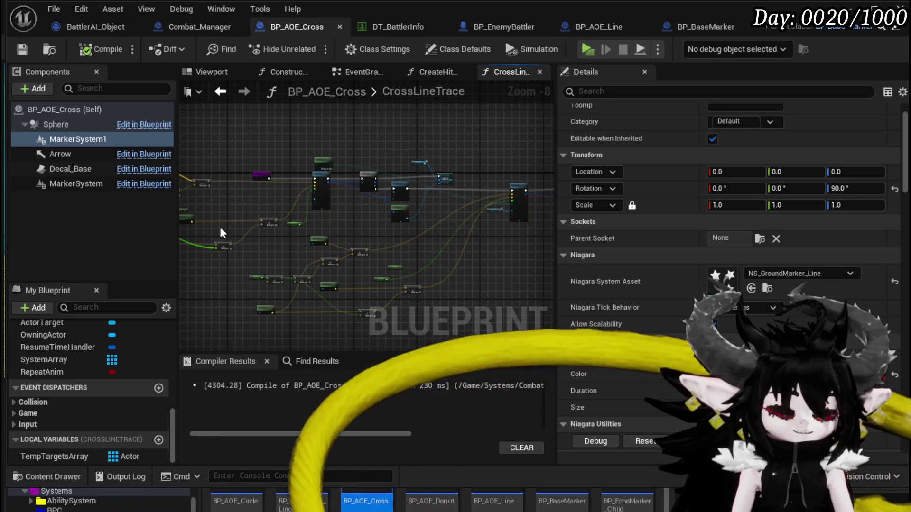
mouse_move(297, 139)
mouse_down()
mouse_move(366, 152)
mouse_move(328, 143)
mouse_move(415, 138)
mouse_move(339, 144)
mouse_up()
scroll(415, 138, down, 2)
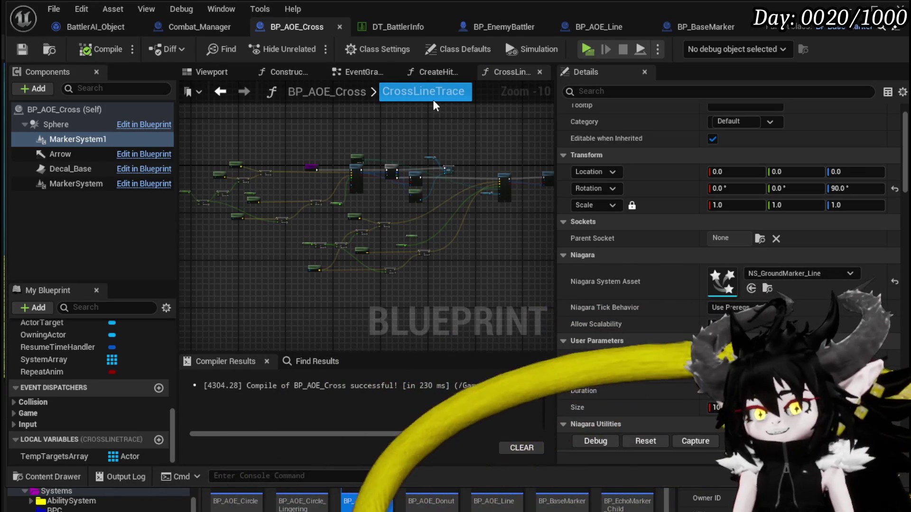
scroll(352, 166, up, 3)
scroll(359, 171, up, 3)
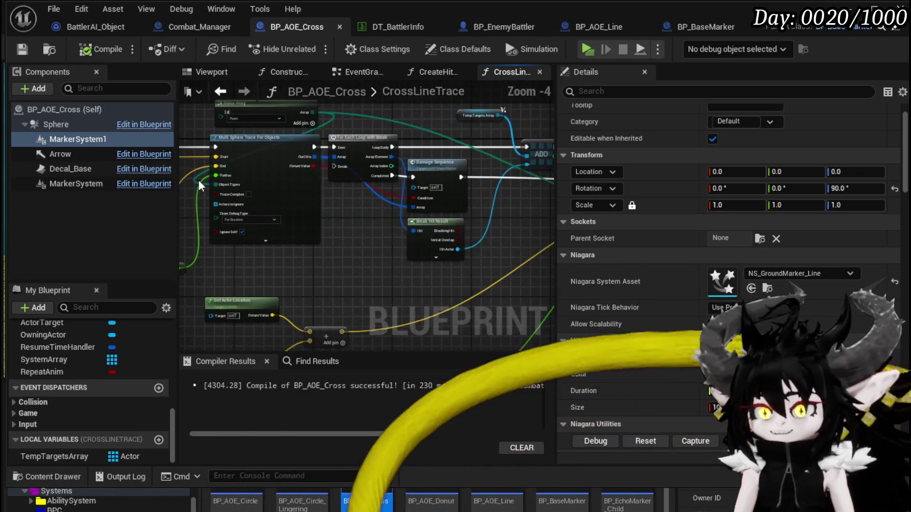
scroll(445, 137, down, 3)
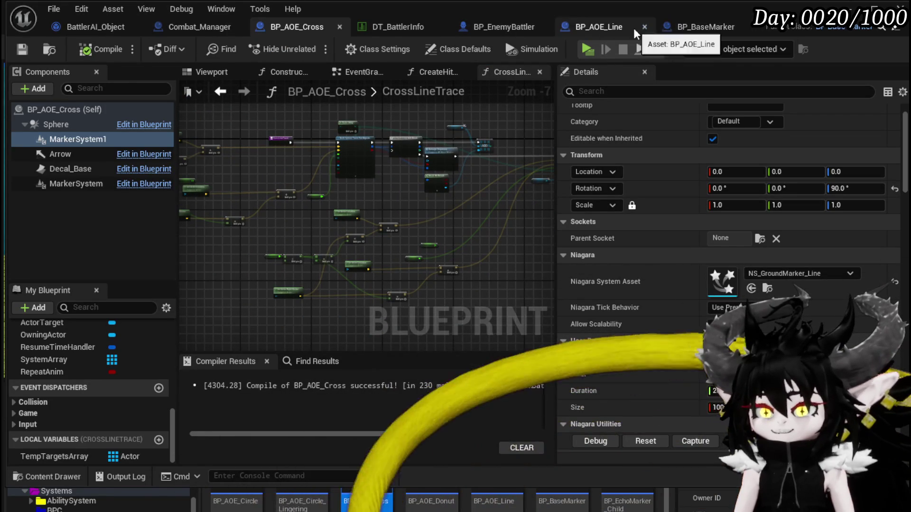
click(685, 25)
click(627, 27)
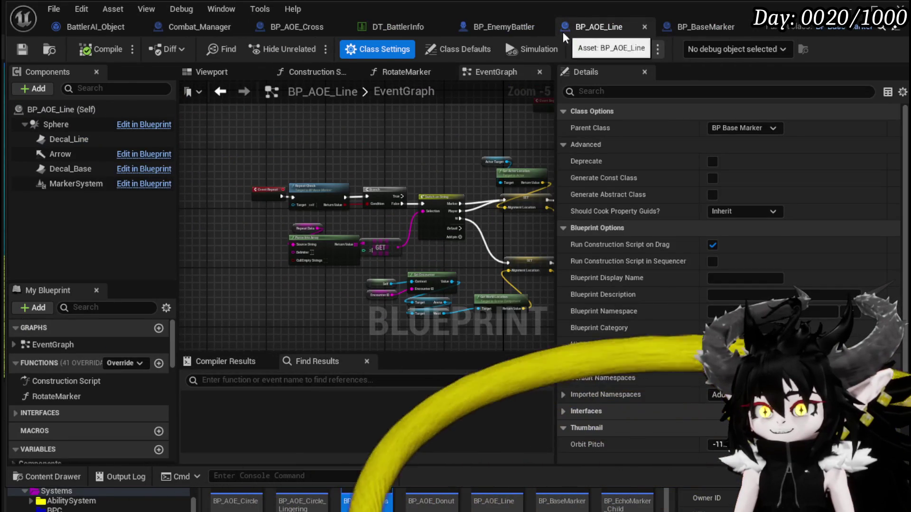
click(507, 28)
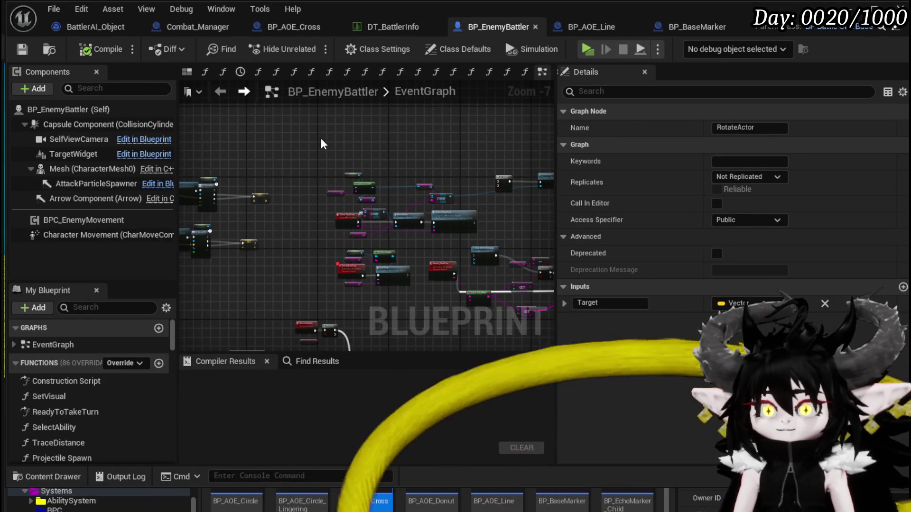
click(286, 21)
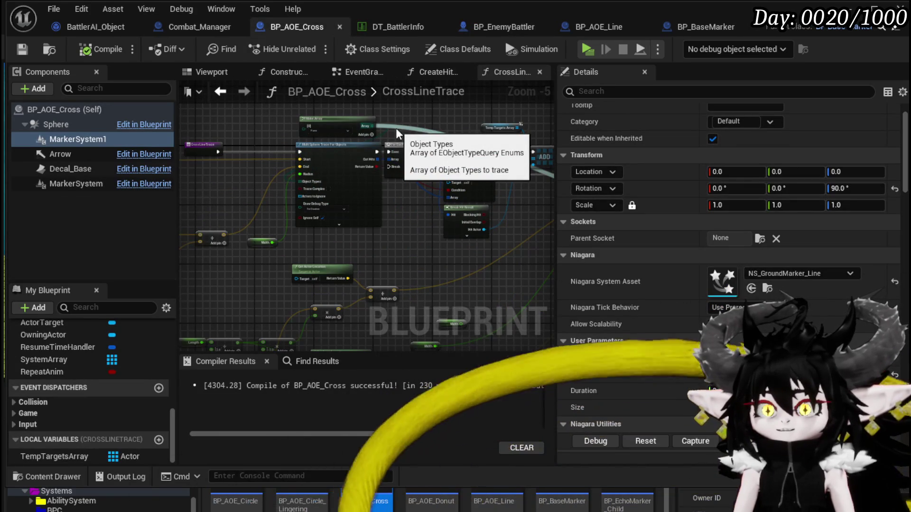
In Combat_Manager, bring the Make Transform, spawn and Get Ground nodes into view.
click(195, 25)
scroll(284, 200, down, 1)
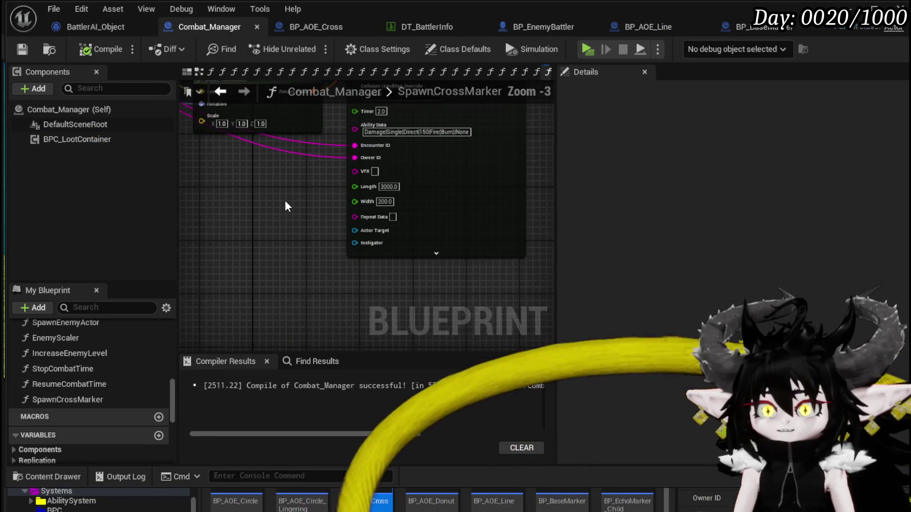
drag(290, 128, 330, 184)
mouse_move(280, 293)
mouse_down()
mouse_move(228, 246)
mouse_move(386, 307)
mouse_move(457, 311)
mouse_move(264, 200)
mouse_up()
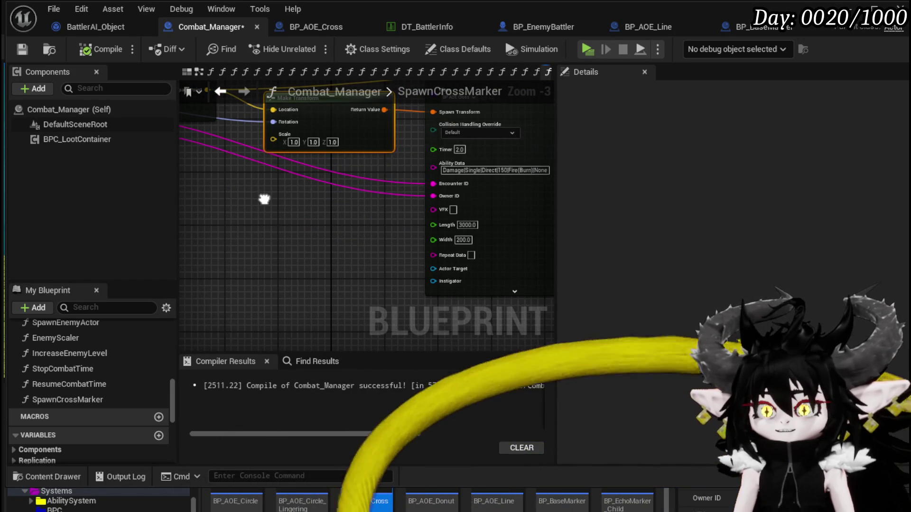
mouse_move(264, 199)
mouse_down()
mouse_move(301, 229)
mouse_move(424, 241)
mouse_move(257, 217)
mouse_up()
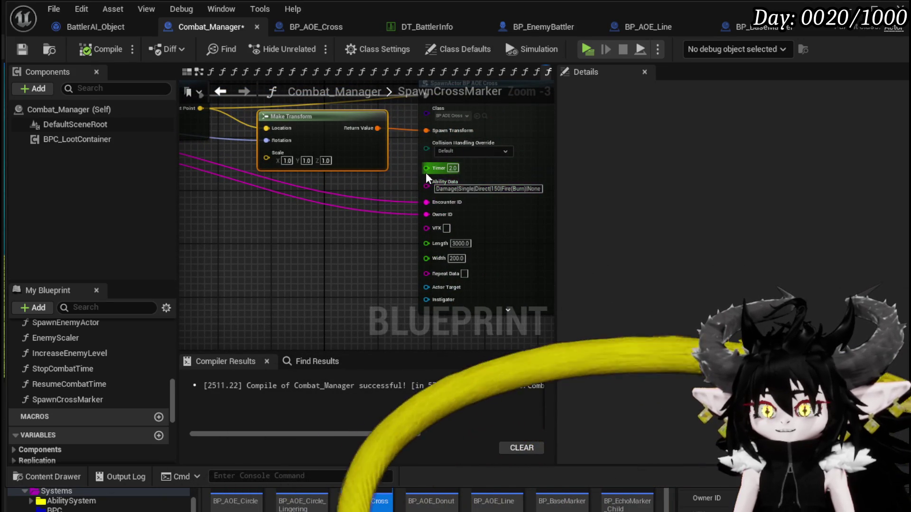
Wire the spawn node's Timer, Ability Data, Length and Width pins to the function inputs.
mouse_move(426, 168)
mouse_down()
mouse_move(403, 133)
mouse_move(387, 146)
mouse_move(410, 140)
mouse_move(180, 171)
mouse_up()
mouse_move(504, 197)
mouse_down()
mouse_move(286, 146)
mouse_move(221, 141)
mouse_up()
mouse_move(356, 200)
mouse_down()
mouse_move(367, 215)
mouse_move(479, 216)
mouse_move(218, 155)
mouse_up()
mouse_move(478, 198)
mouse_down()
mouse_move(385, 204)
mouse_move(175, 151)
mouse_move(262, 146)
mouse_up()
mouse_move(476, 212)
mouse_down()
mouse_move(158, 158)
mouse_move(226, 153)
mouse_up()
Wire Repeat Data, Actor Target and Instigator, shift Draw Debug Sphere right, and compile.
mouse_move(484, 215)
mouse_down()
mouse_move(289, 142)
mouse_move(223, 151)
mouse_up()
mouse_move(497, 217)
mouse_down()
mouse_move(206, 135)
mouse_move(300, 161)
mouse_move(295, 189)
mouse_up()
drag(488, 213, 271, 164)
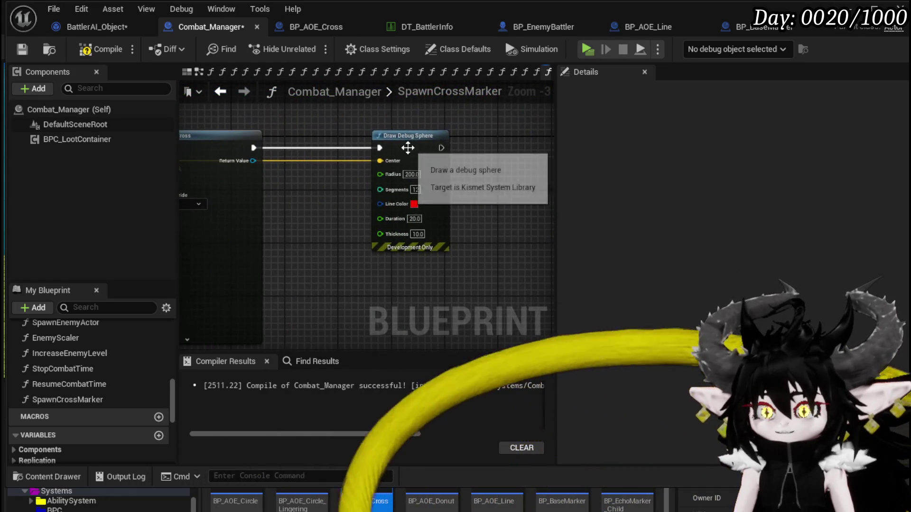
drag(407, 148, 501, 148)
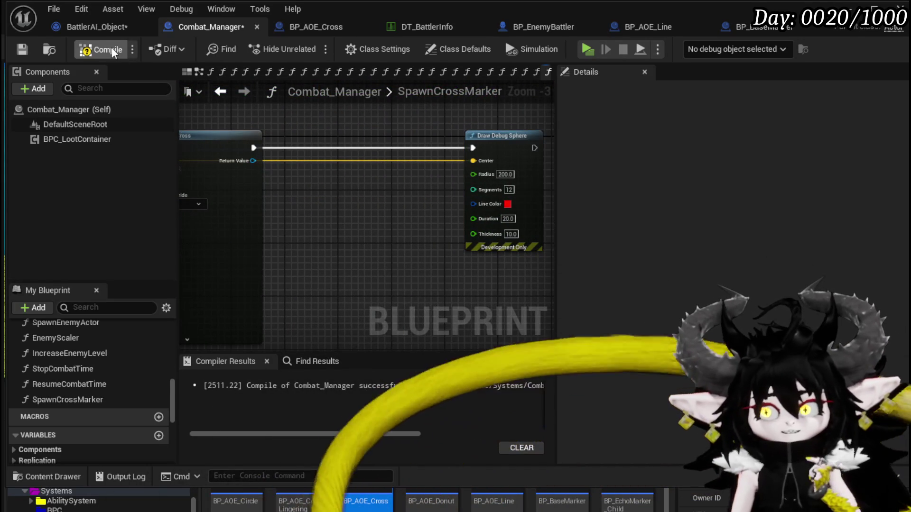
click(113, 51)
Compile and save the Combat_Manager blueprint.
click(22, 50)
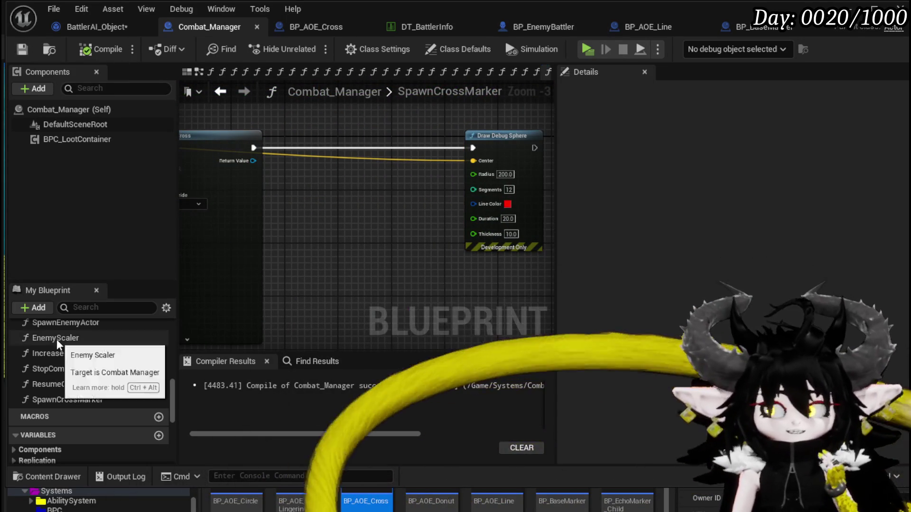
scroll(86, 358, up, 3)
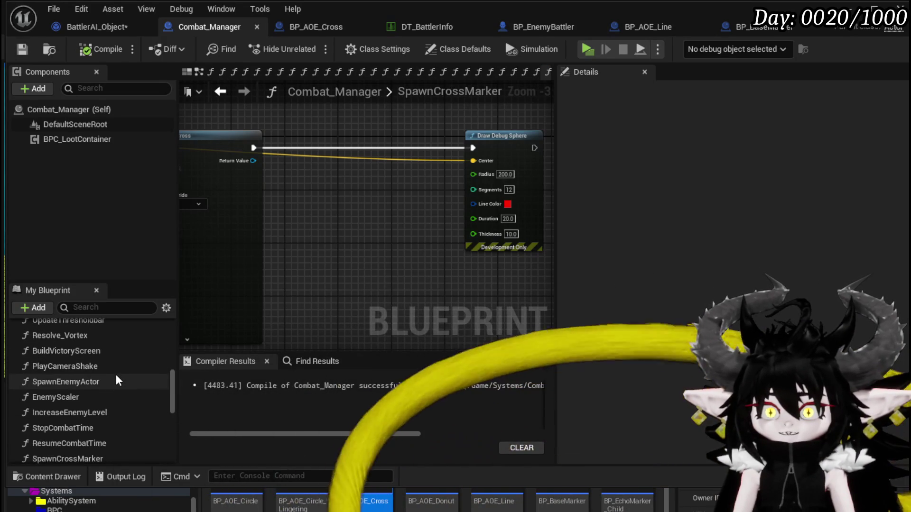
scroll(117, 379, up, 3)
scroll(116, 374, up, 10)
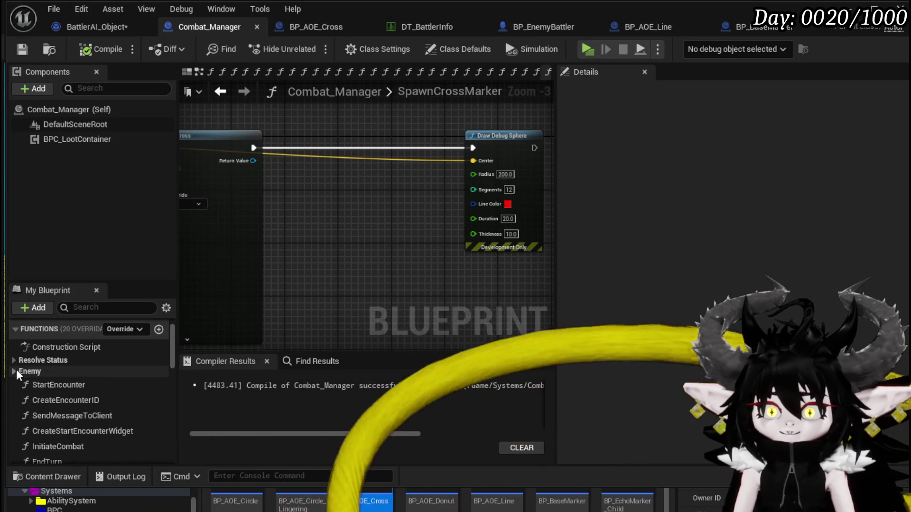
Expand the Enemy category and open Enemy_SpawnLineAOE to inspect its Bind Event node.
click(14, 370)
scroll(117, 379, down, 3)
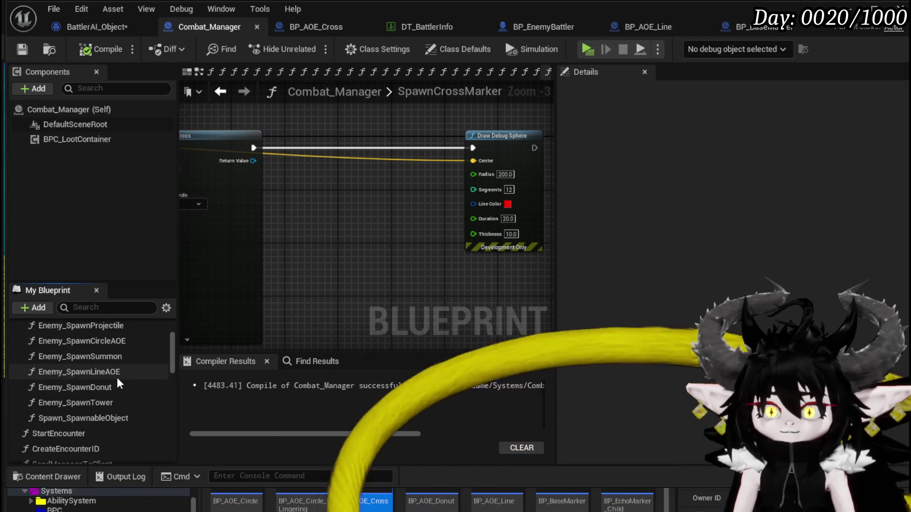
double_click(117, 374)
scroll(320, 277, up, 4)
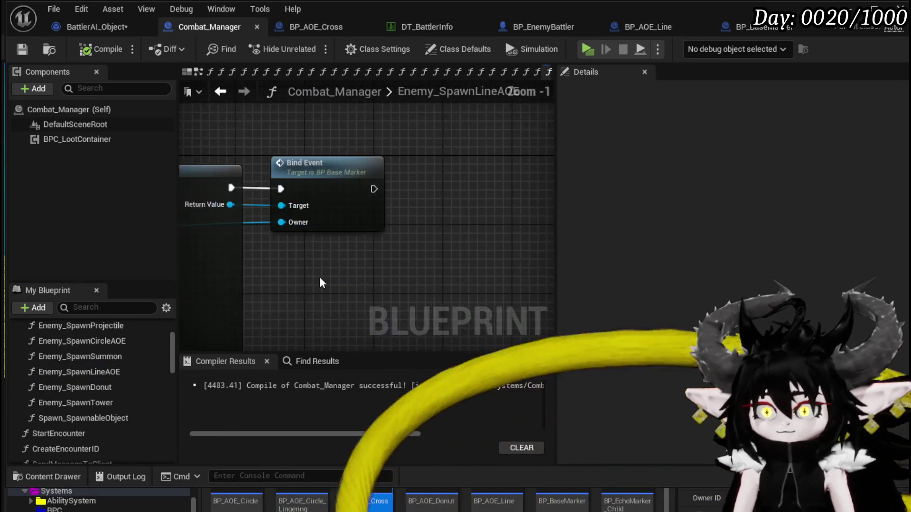
click(370, 187)
scroll(432, 118, down, 3)
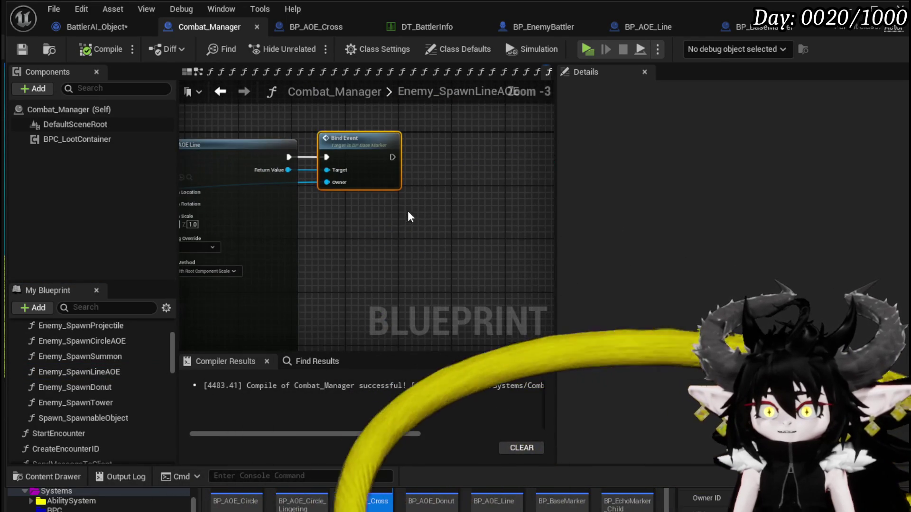
Save BattlerAI_Object and return to Combat_Manager's function list.
click(88, 26)
key(ctrl+s)
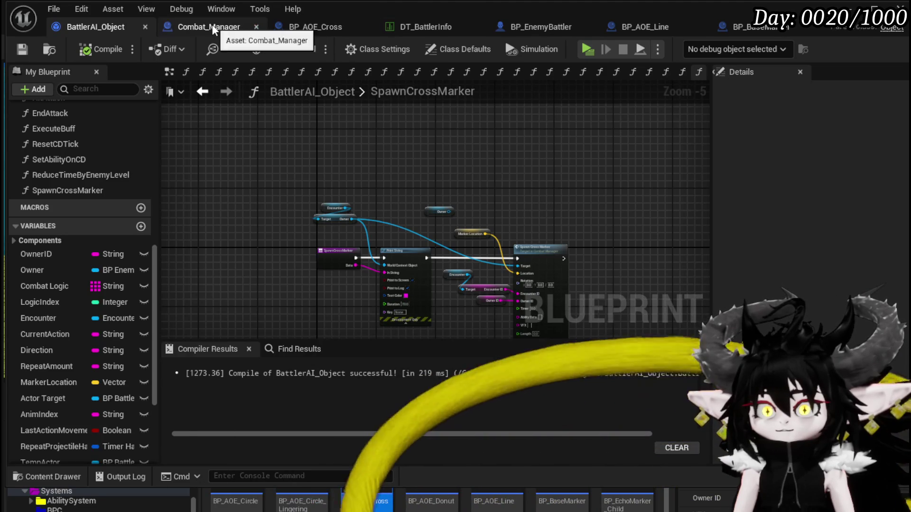
click(212, 25)
scroll(145, 397, down, 15)
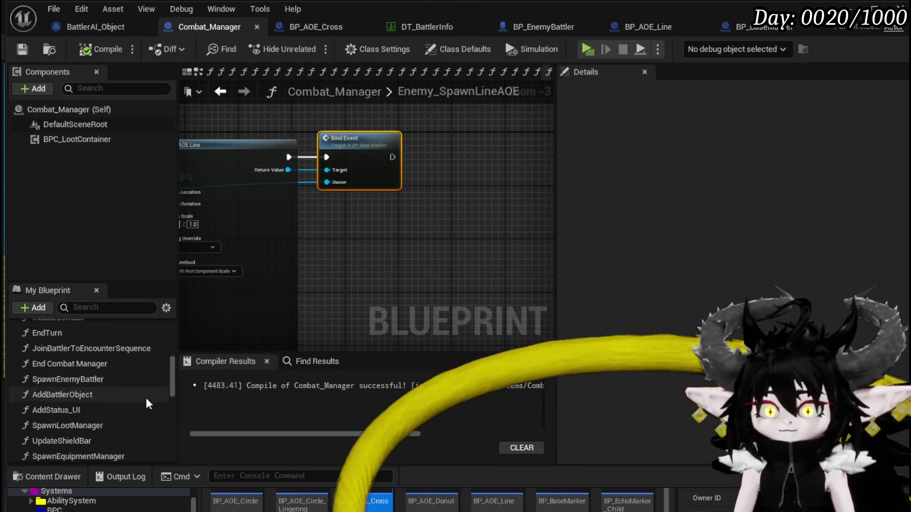
scroll(89, 354, up, 15)
mouse_move(48, 351)
mouse_down()
mouse_move(89, 355)
mouse_move(33, 358)
mouse_up()
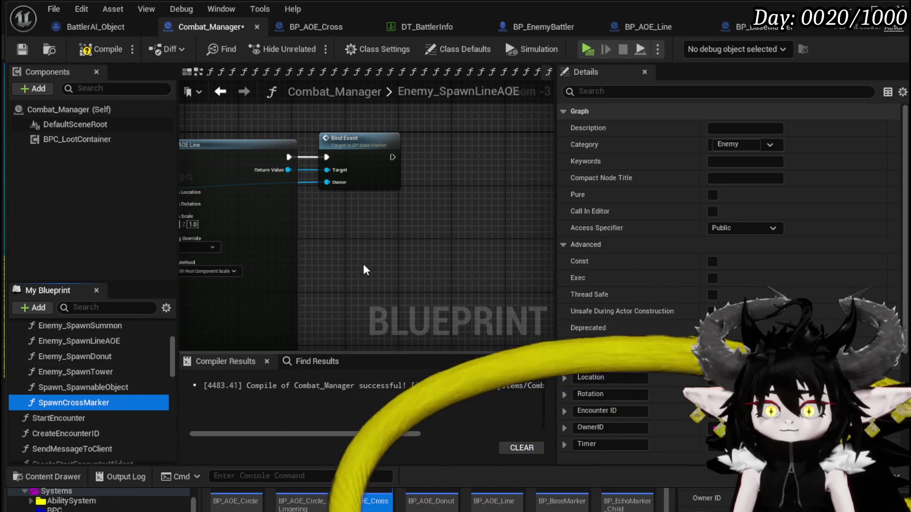
Rename SpawnCrossMarker to Enemy_SpawnCrossMarker, then compile and save Combat_Manager.
right_click(72, 403)
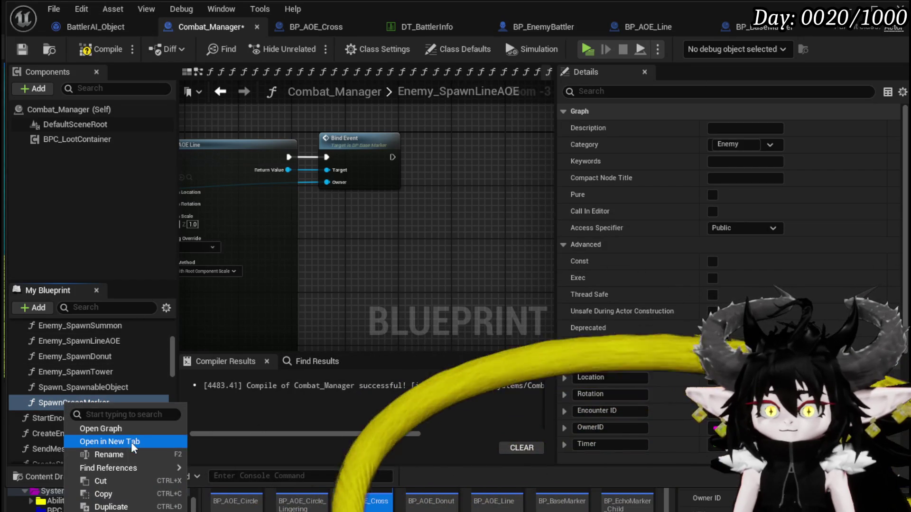
click(113, 455)
drag(70, 405, 44, 404)
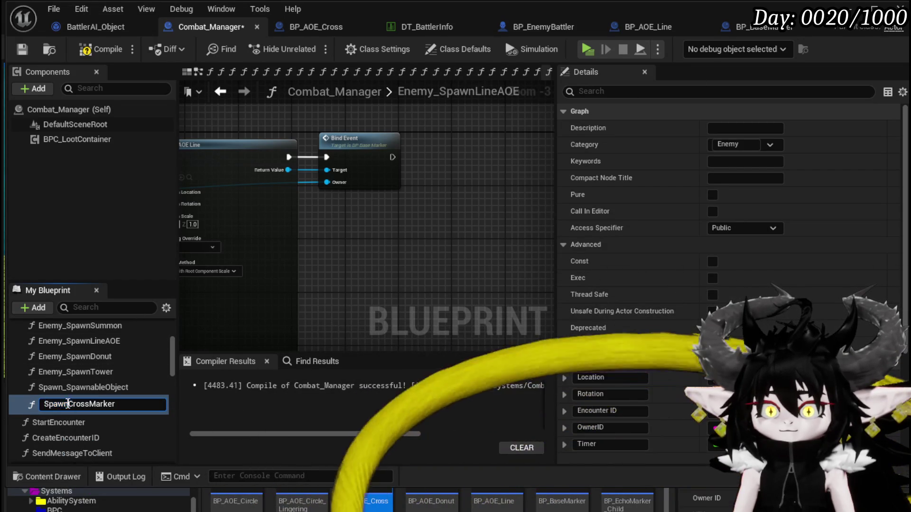
text(EnemySp)
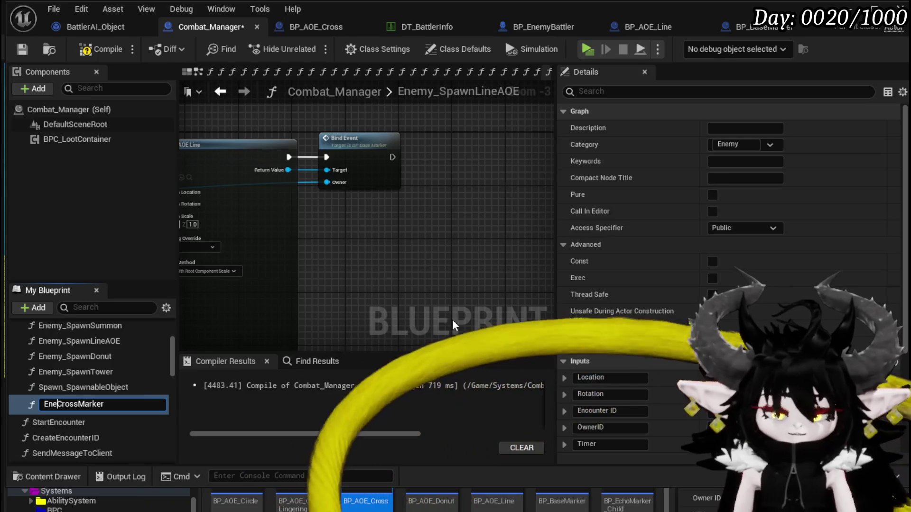
text(awn)
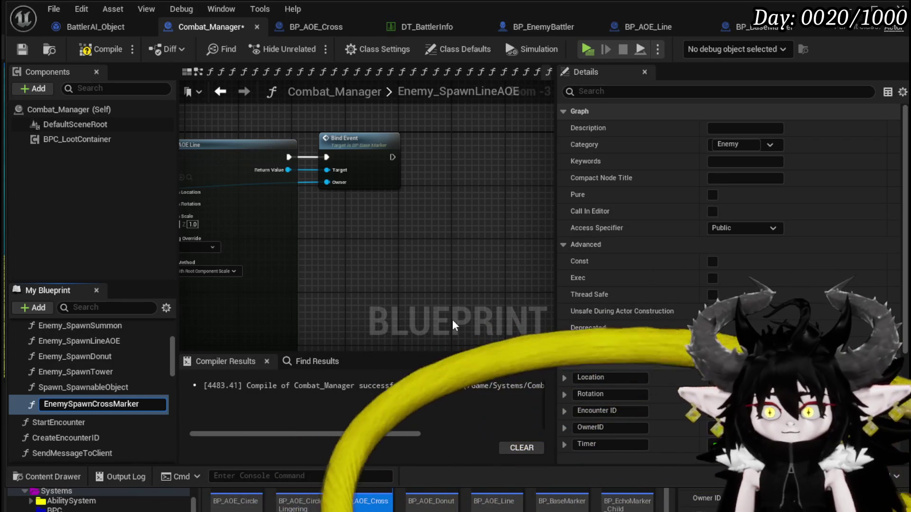
key(Left)
key(Left)
key(Left)
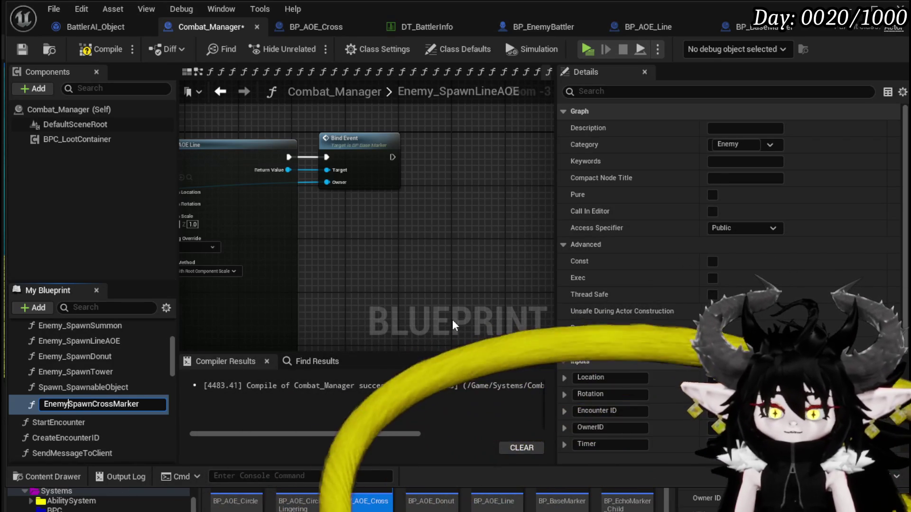
text(_)
key(Return)
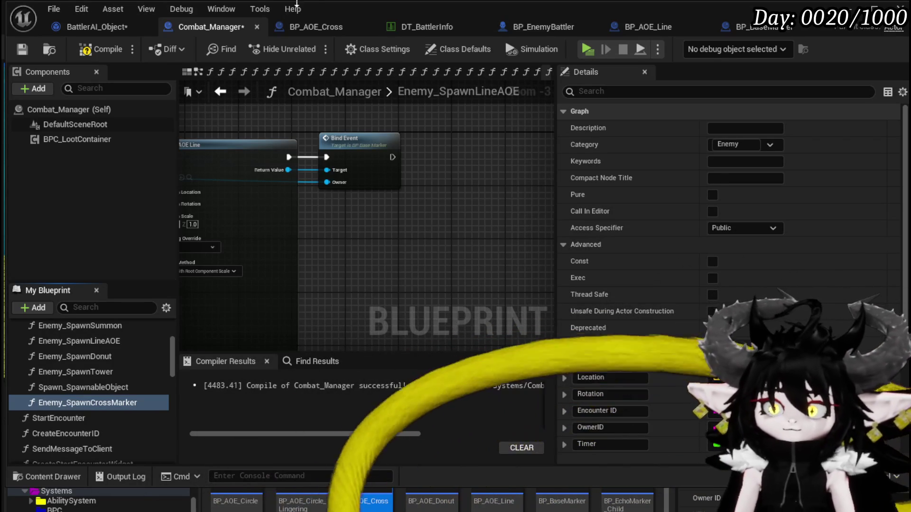
click(22, 49)
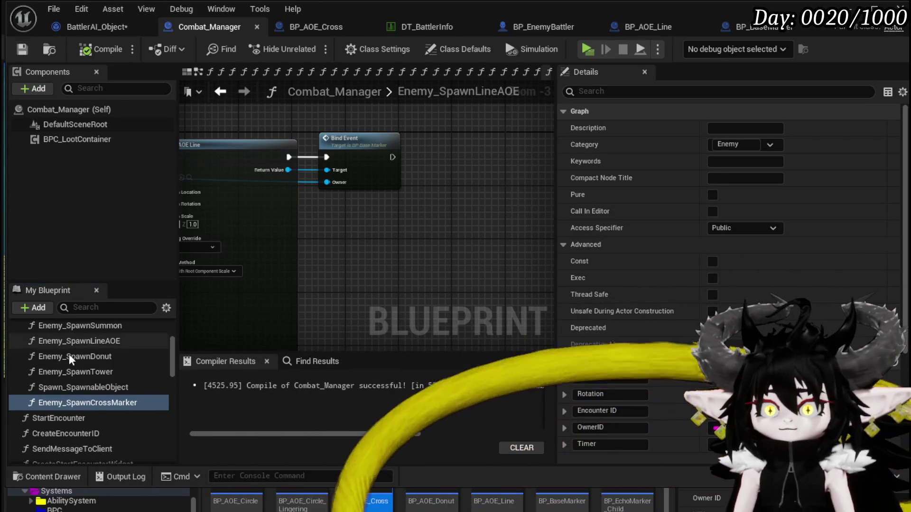
double_click(93, 403)
Add a Bind Event node off the spawned AOE Cross actor and route execution through it.
drag(254, 161, 313, 178)
text(Bind event)
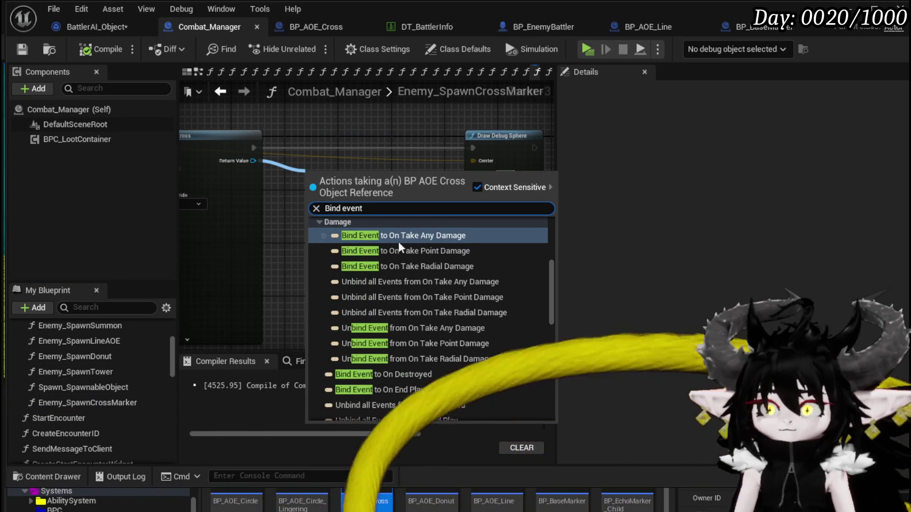
scroll(451, 261, up, 5)
click(377, 237)
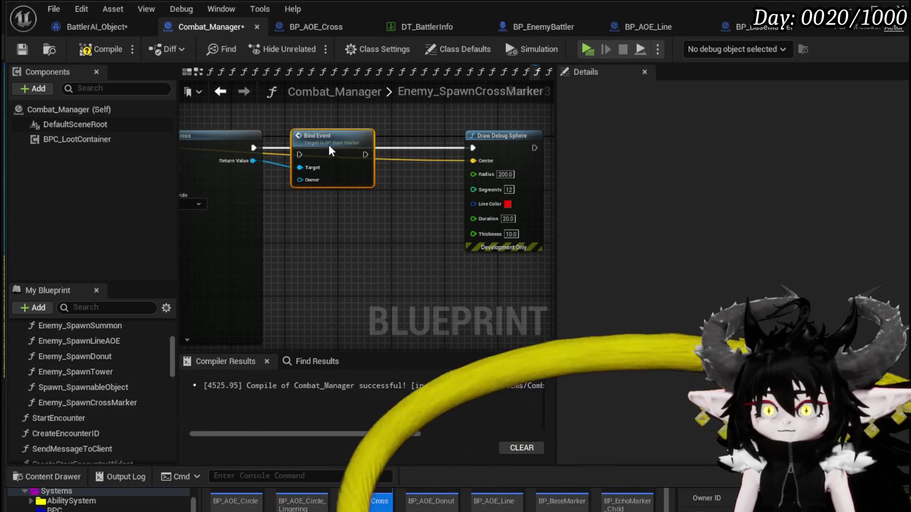
drag(329, 138, 329, 132)
mouse_move(253, 148)
mouse_down()
mouse_move(304, 147)
mouse_move(347, 308)
mouse_move(268, 283)
mouse_move(246, 297)
mouse_move(332, 294)
mouse_move(343, 220)
mouse_move(446, 116)
mouse_up()
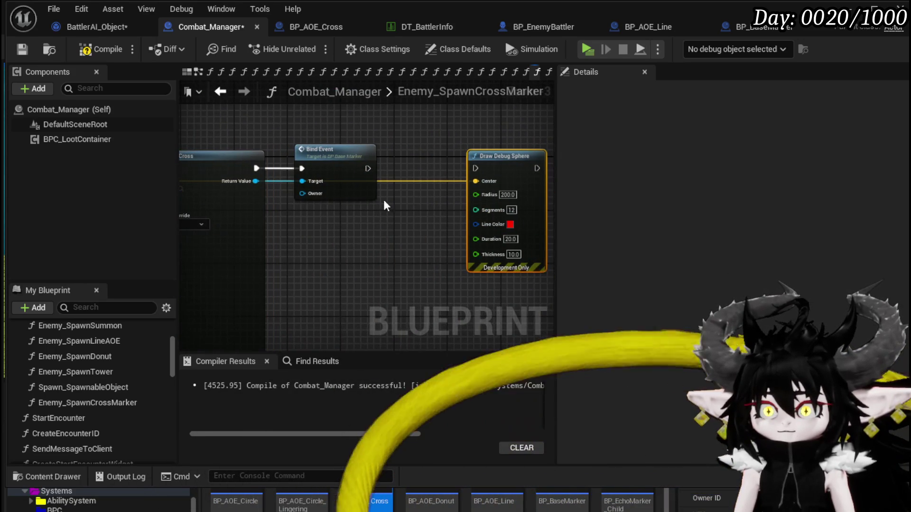
Create an Owner input on the function entry, wired from the spawn node.
drag(308, 192, 611, 196)
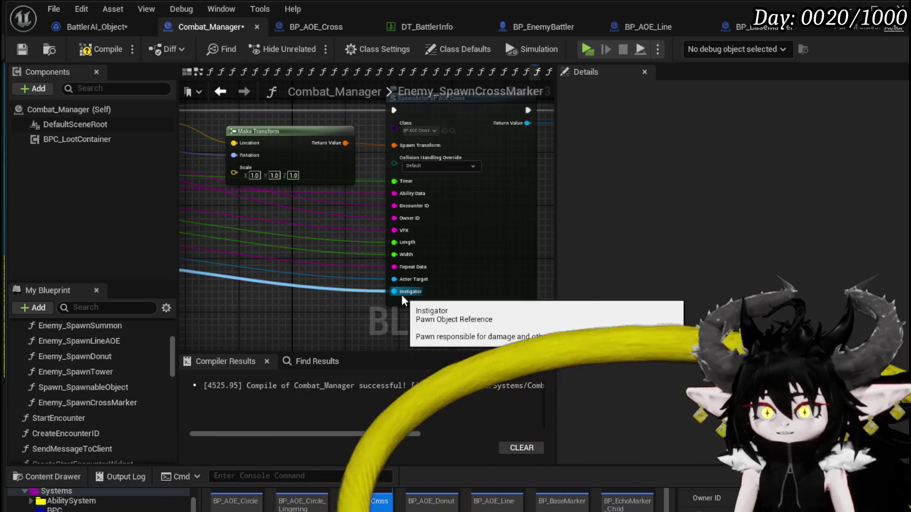
mouse_move(375, 279)
mouse_down()
mouse_move(327, 256)
mouse_move(252, 262)
mouse_up()
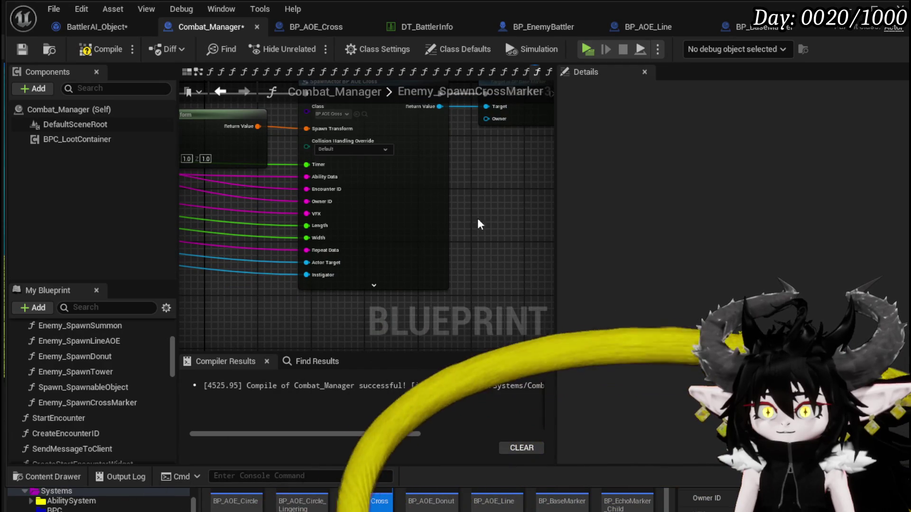
drag(478, 200, 523, 258)
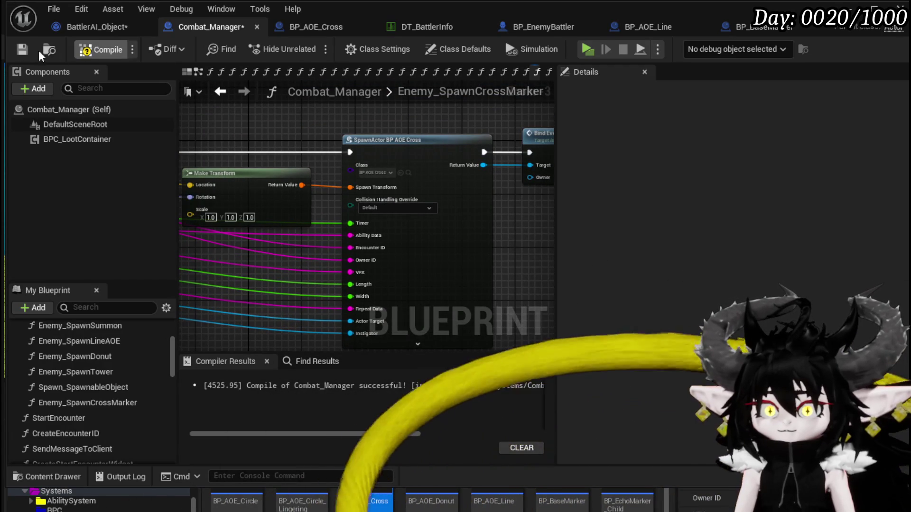
scroll(118, 370, up, 3)
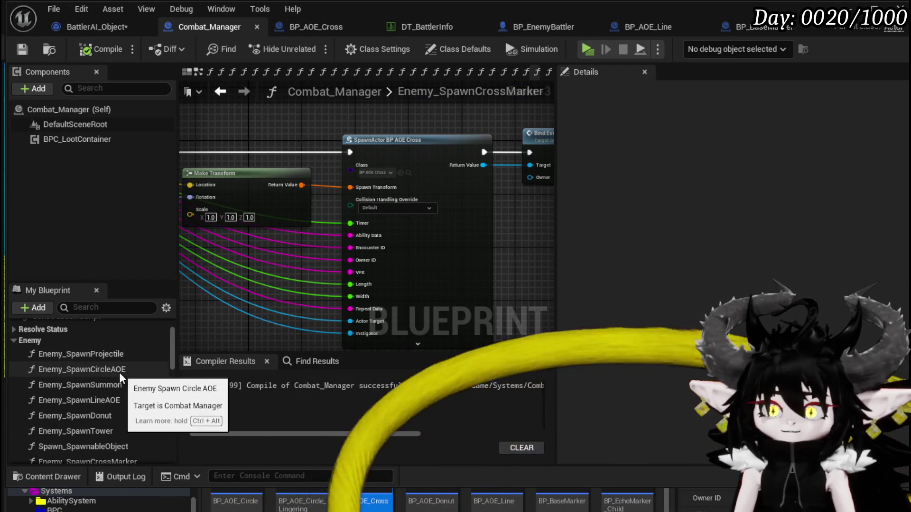
scroll(121, 361, up, 3)
scroll(96, 382, down, 2)
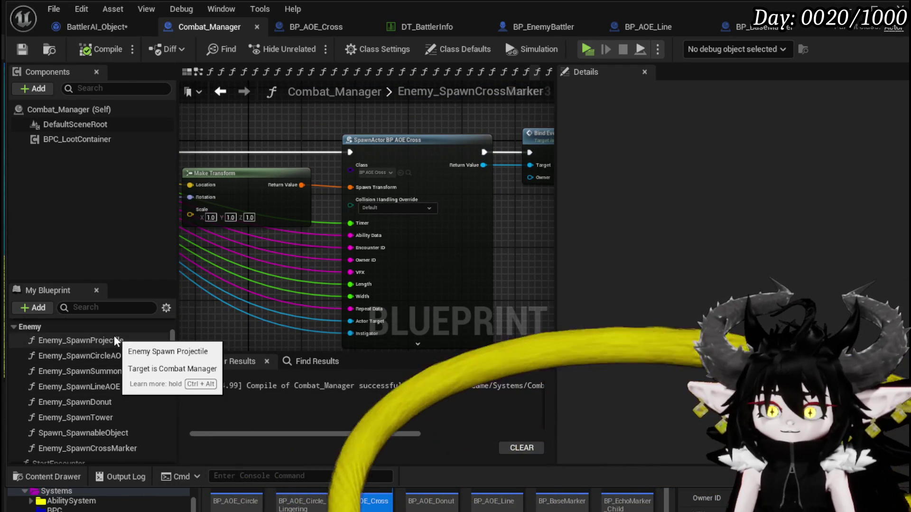
mouse_move(527, 177)
mouse_down()
mouse_move(121, 182)
mouse_move(300, 260)
mouse_up()
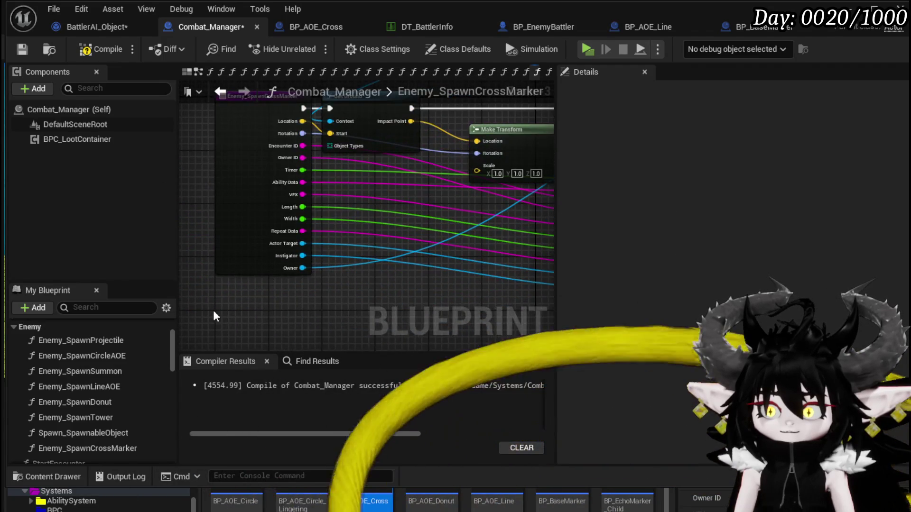
scroll(101, 378, up, 3)
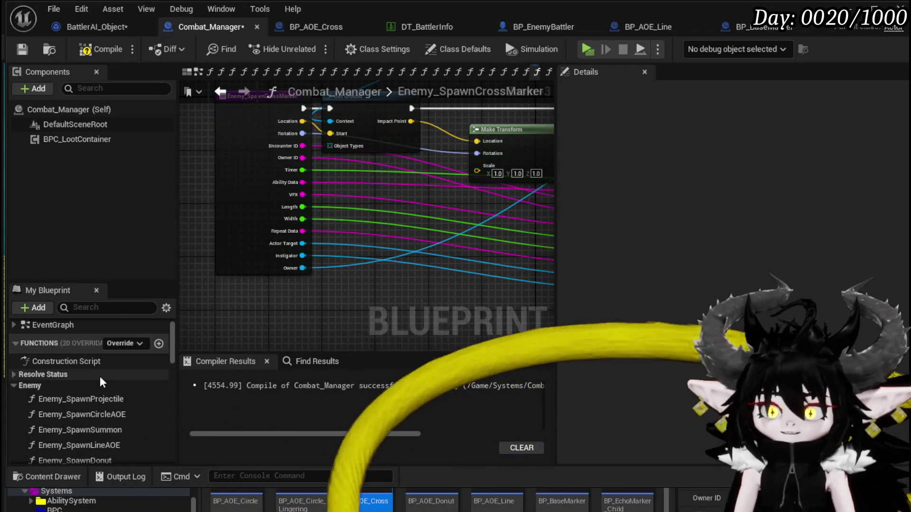
scroll(137, 358, down, 4)
Open Enemy_SpawnLineAOE to review its inputs for reference.
double_click(109, 368)
scroll(346, 245, down, 4)
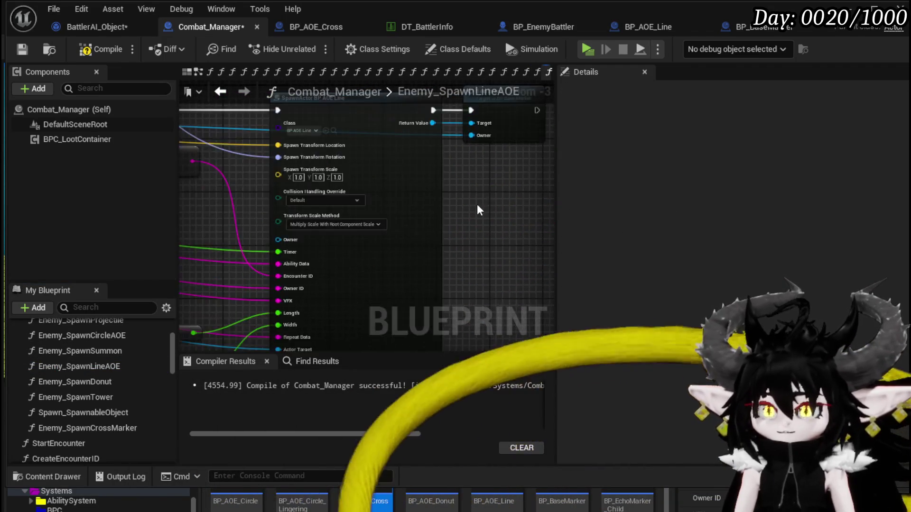
scroll(286, 238, up, 3)
scroll(295, 252, up, 2)
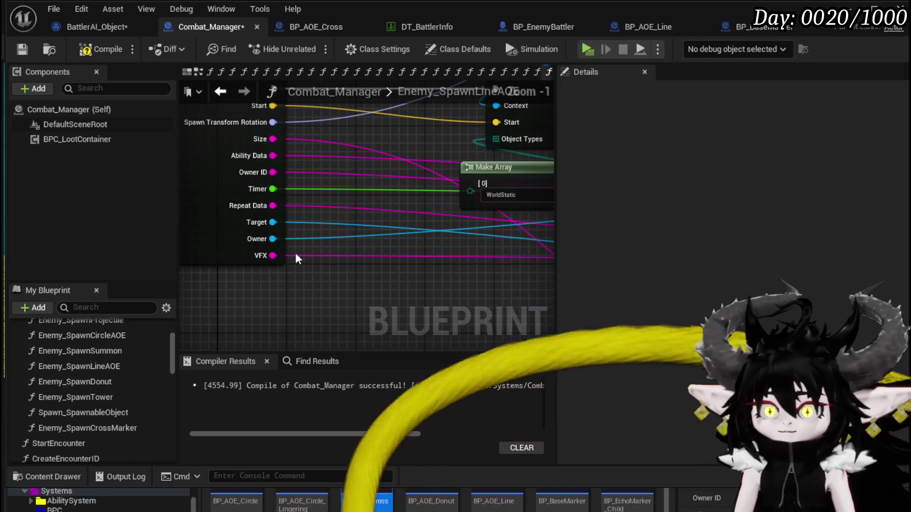
scroll(315, 249, down, 1)
scroll(371, 254, up, 1)
scroll(372, 261, down, 2)
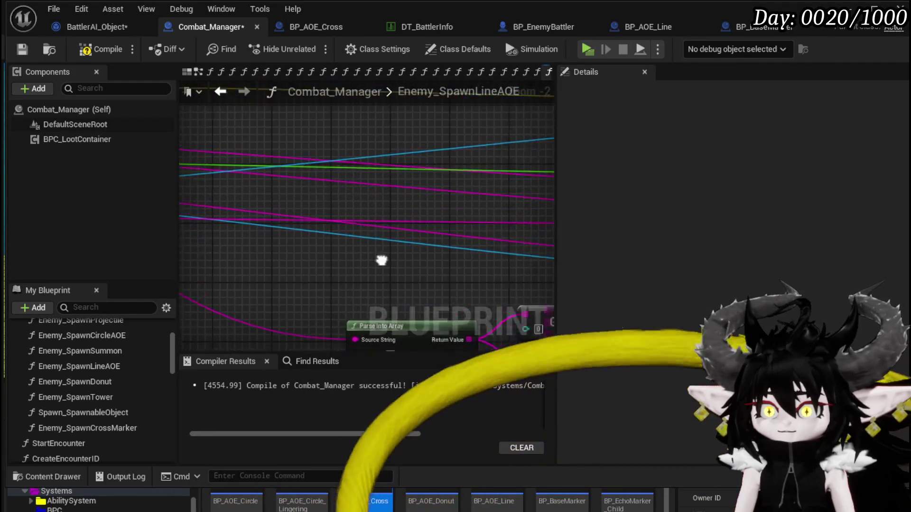
scroll(389, 264, up, 3)
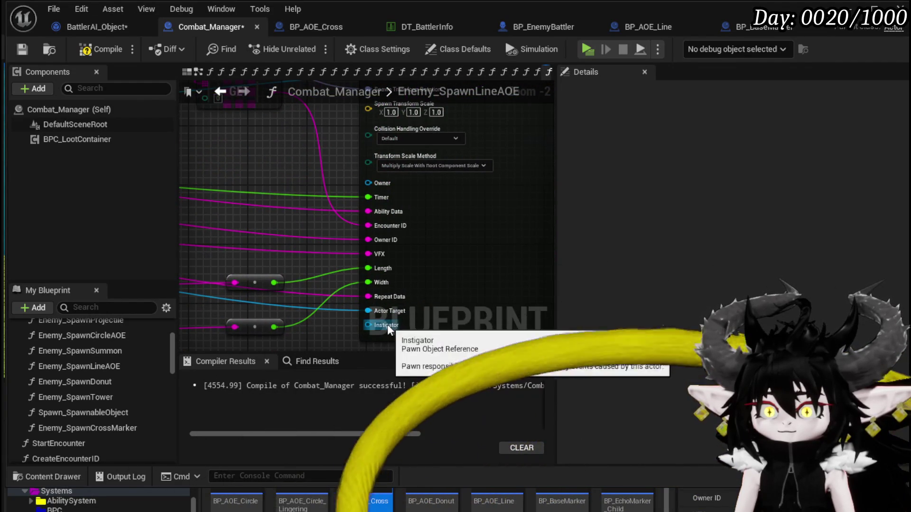
Break the Instigator link, delete the Instigator input, then compile and save Combat_Manager.
double_click(97, 426)
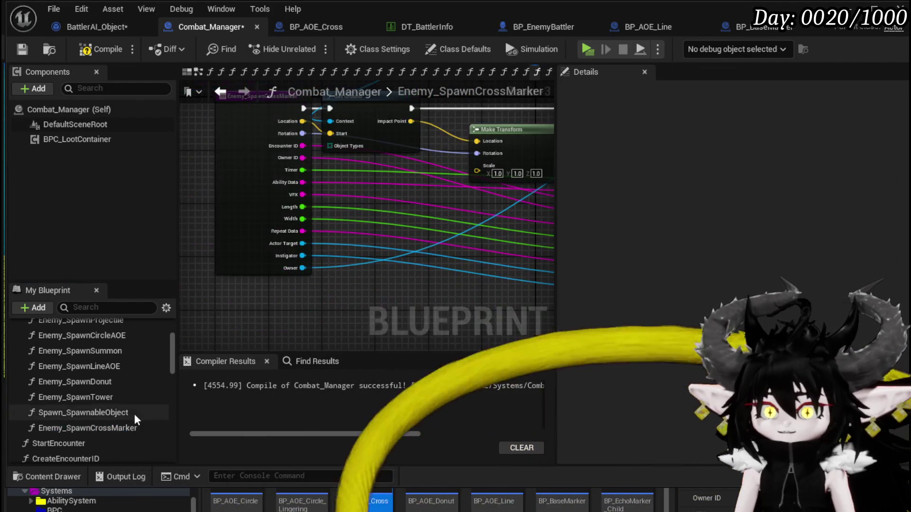
alt+click(300, 257)
click(285, 258)
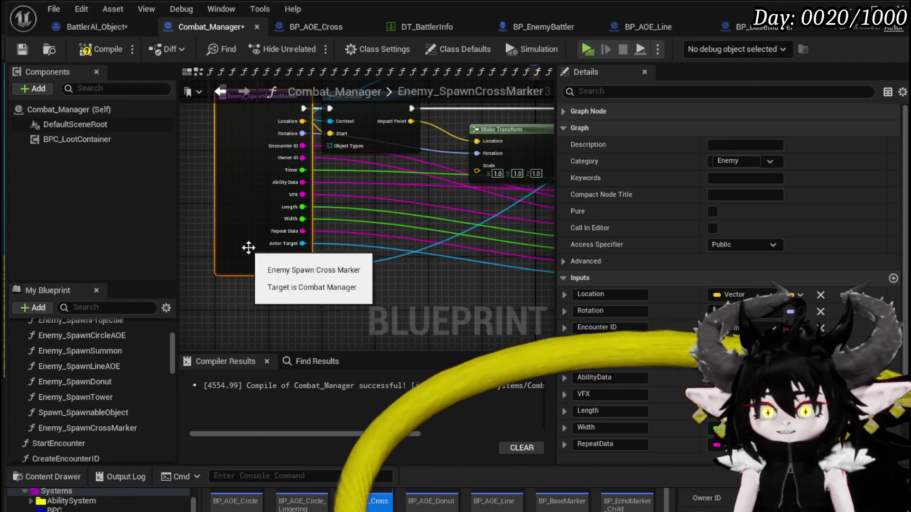
scroll(731, 237, down, 3)
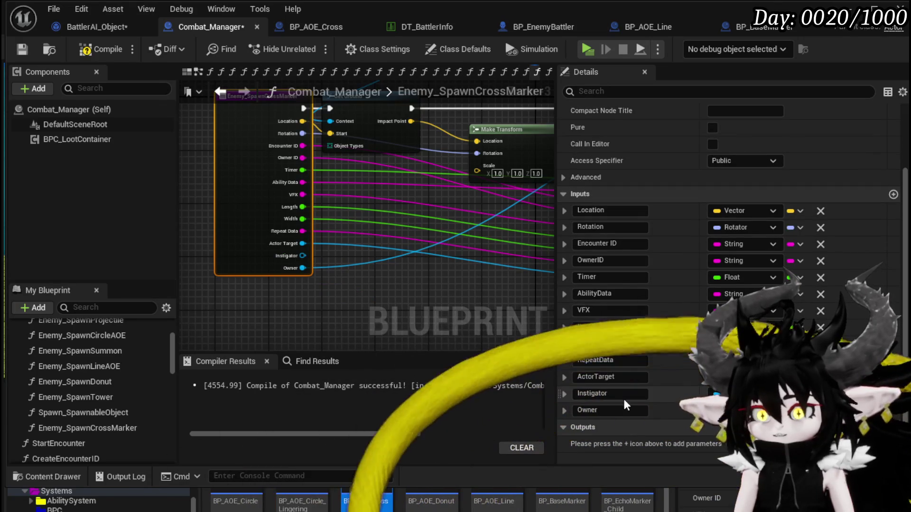
click(820, 393)
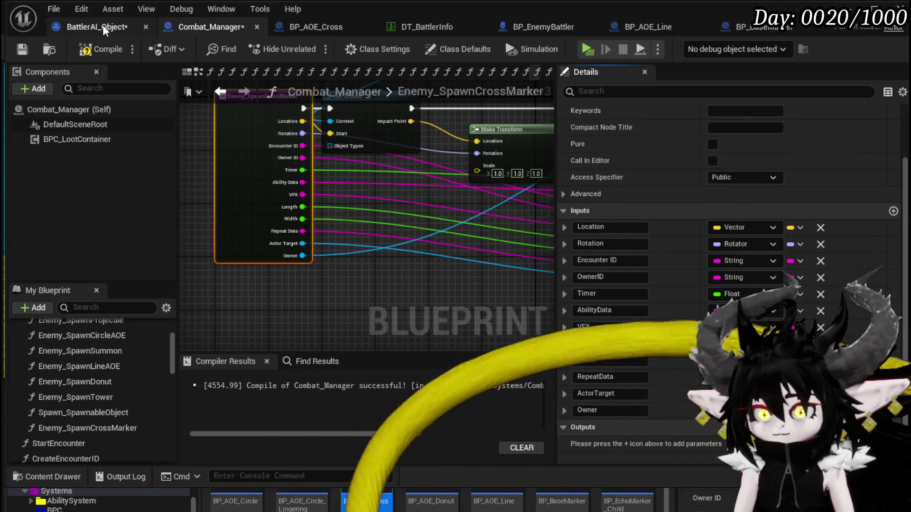
click(99, 50)
click(20, 48)
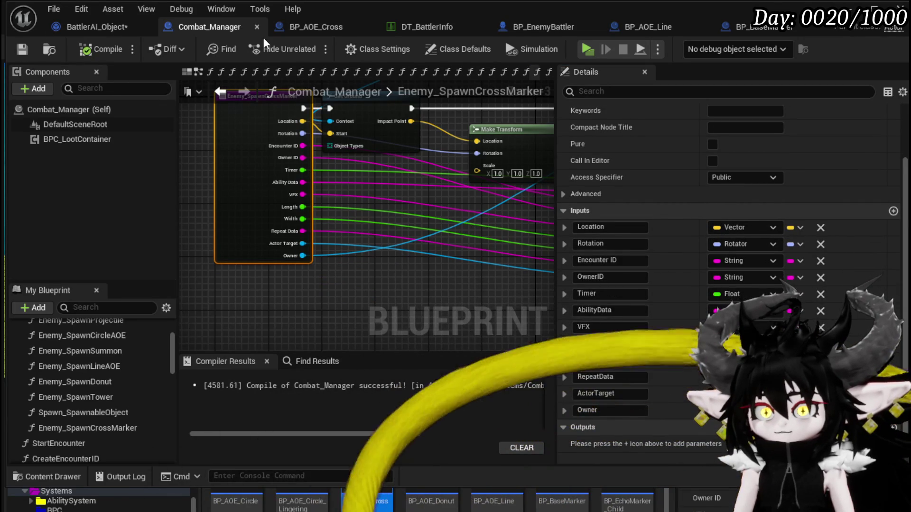
click(74, 28)
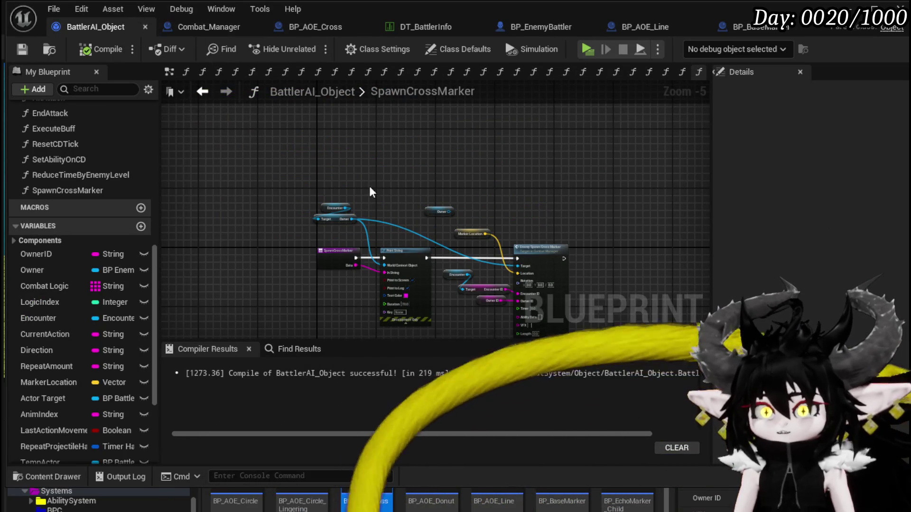
Review the SpawnCrossMarker spawn nodes, then bring up the DT_BattlerInfo data table.
scroll(307, 143, up, 2)
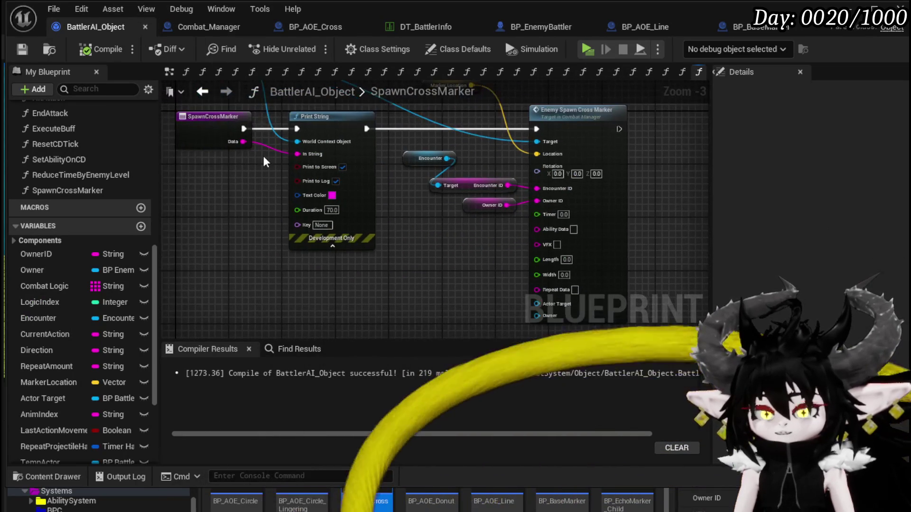
drag(236, 216, 212, 198)
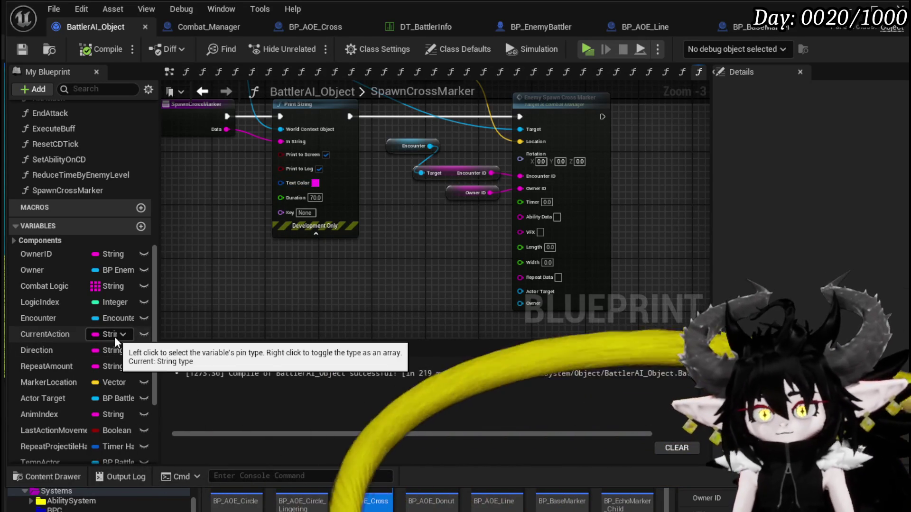
scroll(115, 337, down, 5)
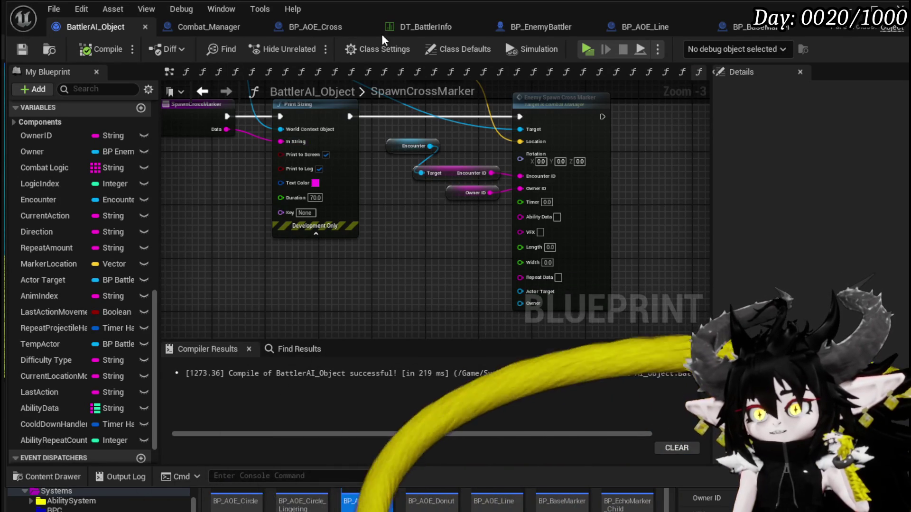
click(417, 29)
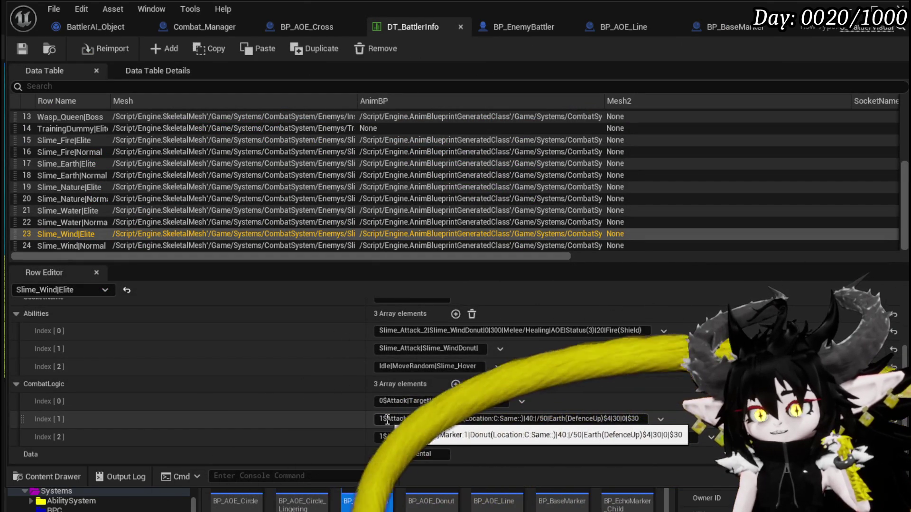
Commit the CombatLogic Index[1] and [2] entries, then delete BP_AOE_Cross from the level.
drag(387, 420, 522, 419)
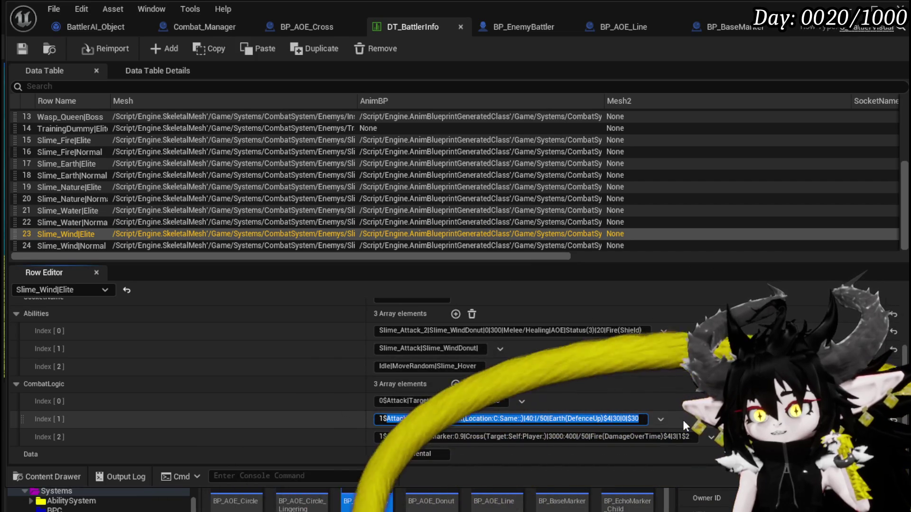
drag(387, 436, 692, 436)
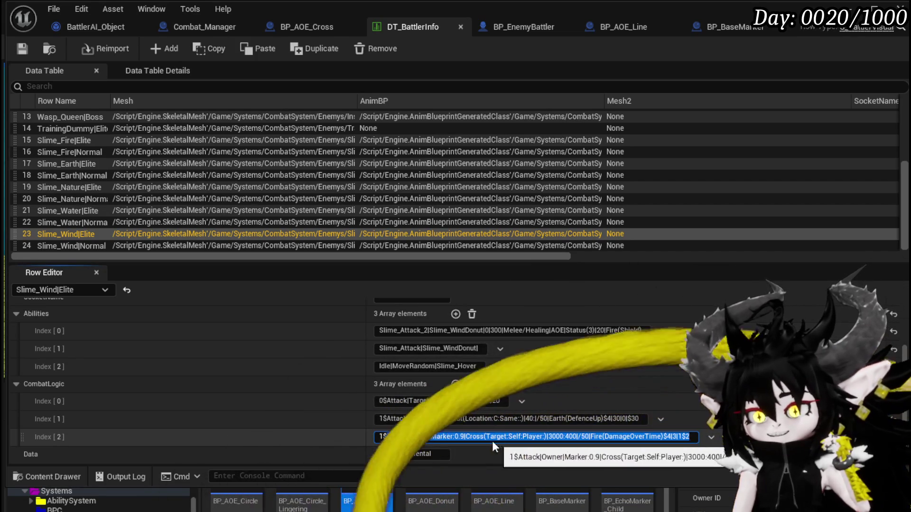
key(Return)
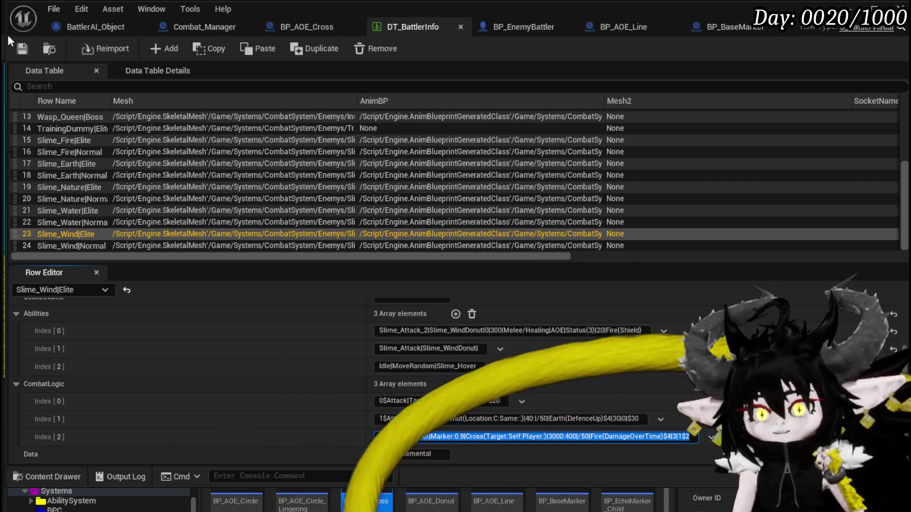
key(alt+Tab)
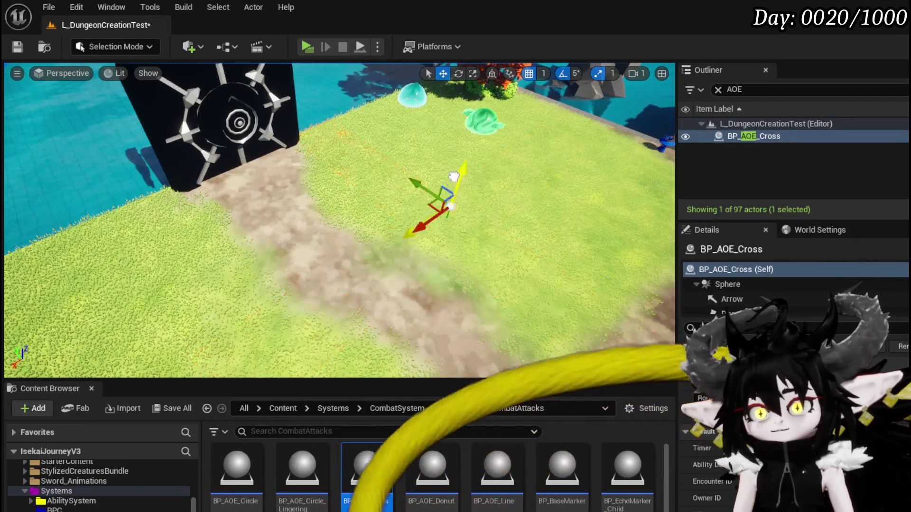
key(Delete)
Save the level, play-test two turns against Slime_Wind, then stop and return to BattlerAI_Object.
key(ctrl+s)
click(306, 46)
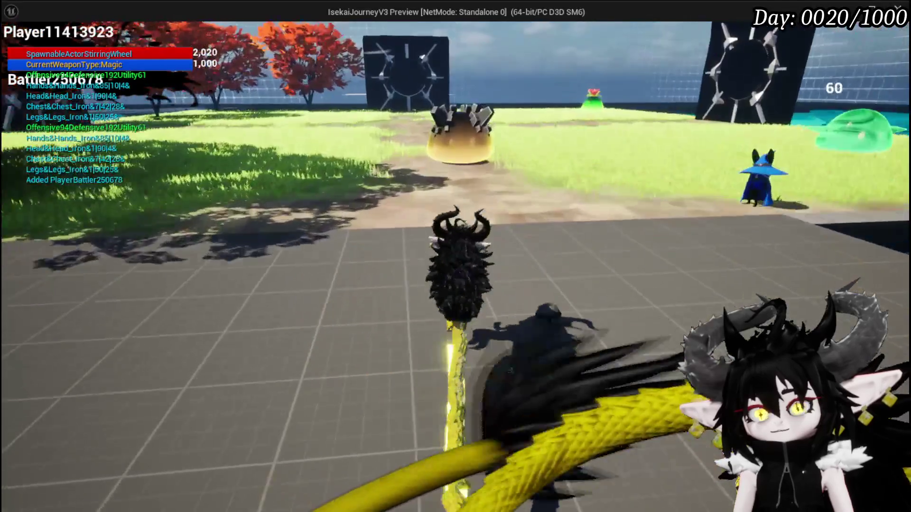
click(456, 256)
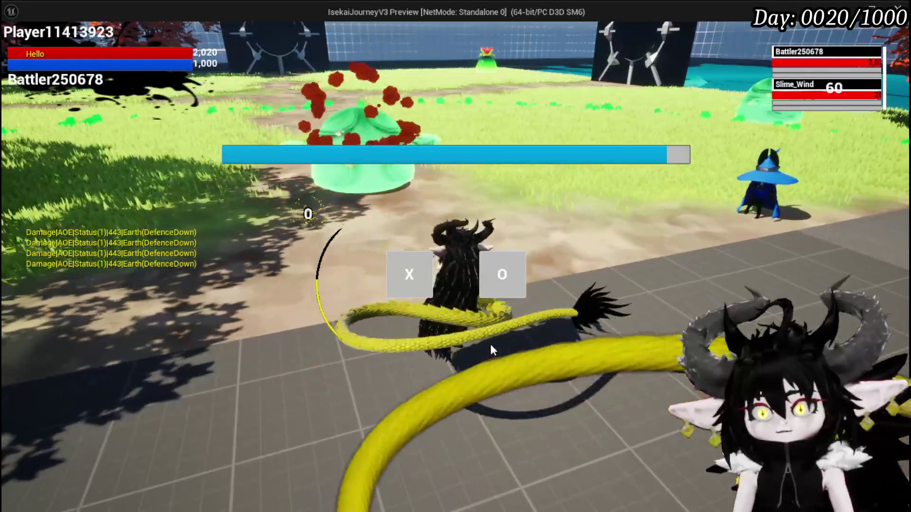
click(403, 283)
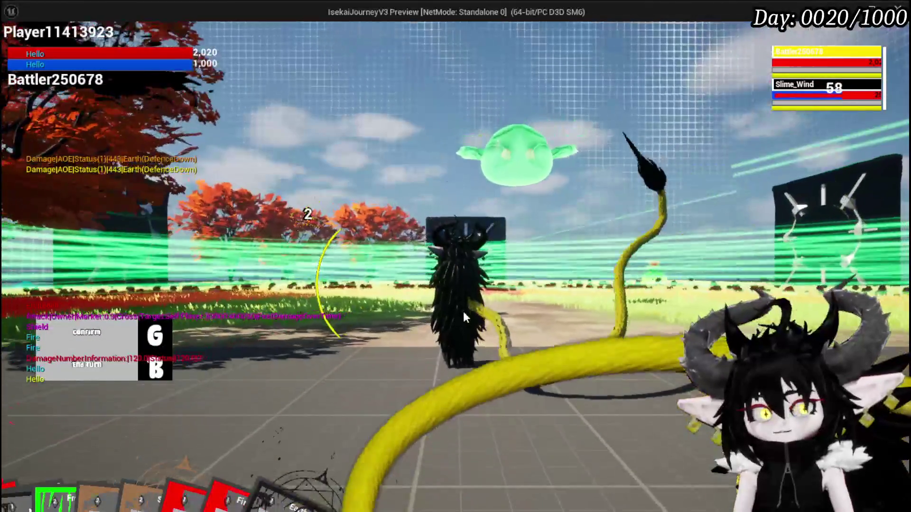
key(g)
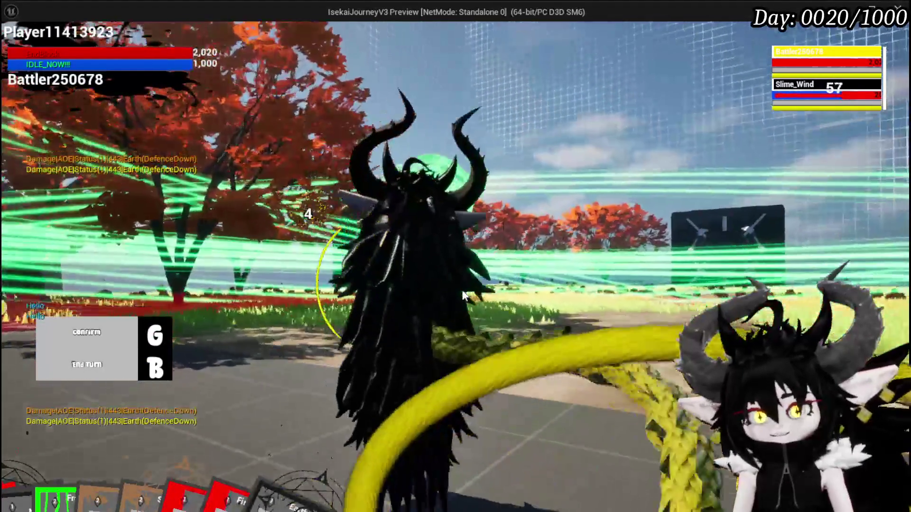
key(g)
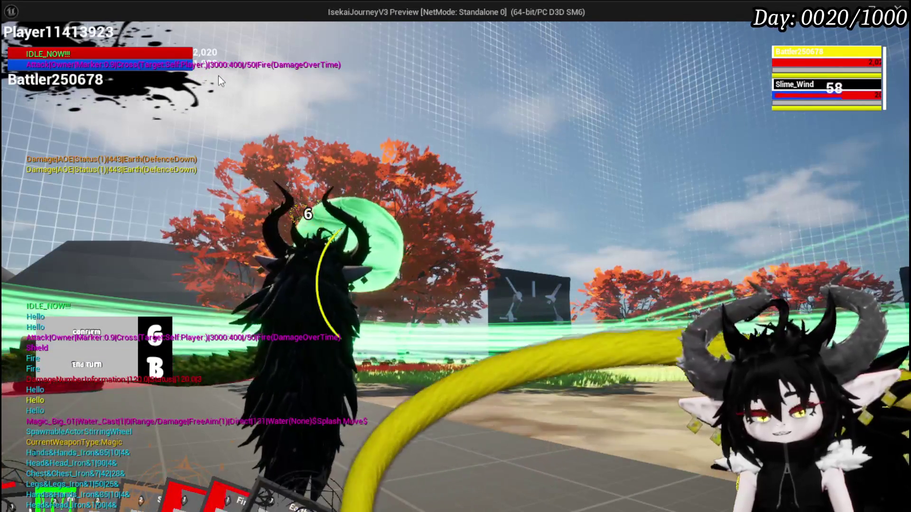
key(Escape)
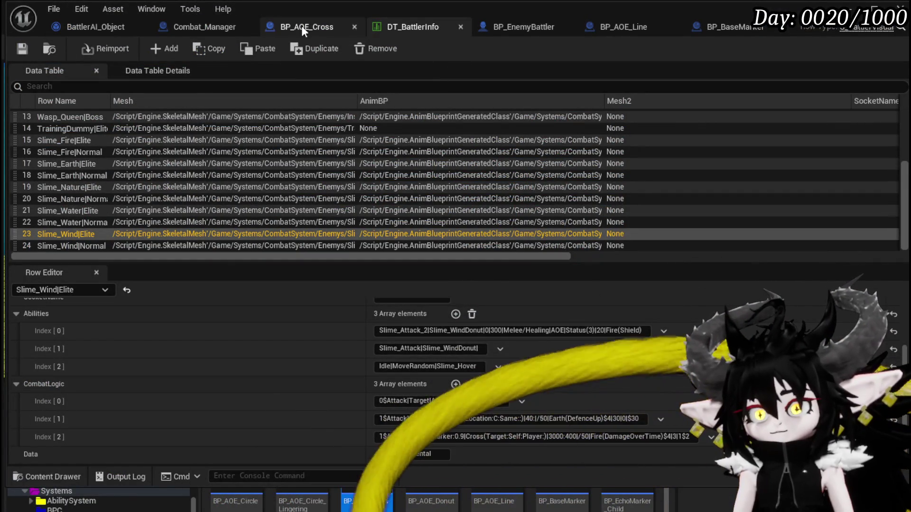
click(95, 27)
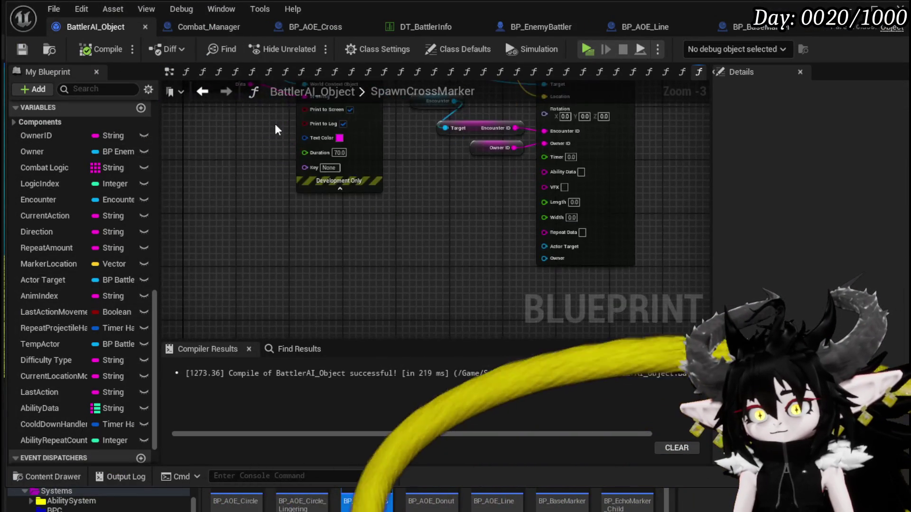
Split the SpawnCrossMarker Data string with a Parse Into Array node.
drag(293, 118, 256, 223)
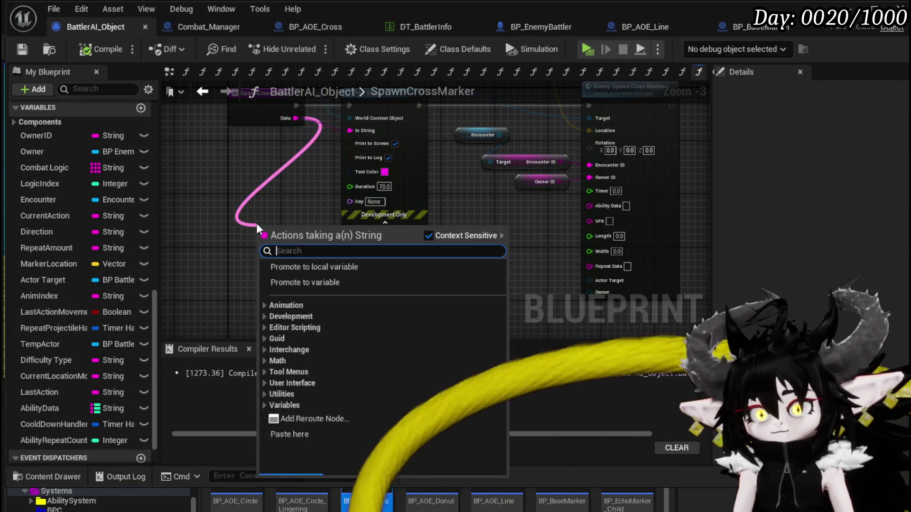
text(parse)
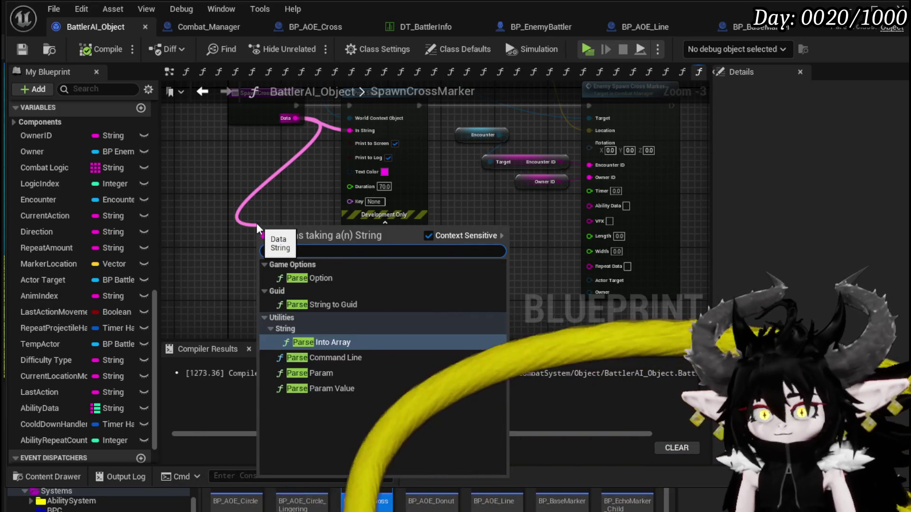
key(Return)
drag(256, 223, 237, 259)
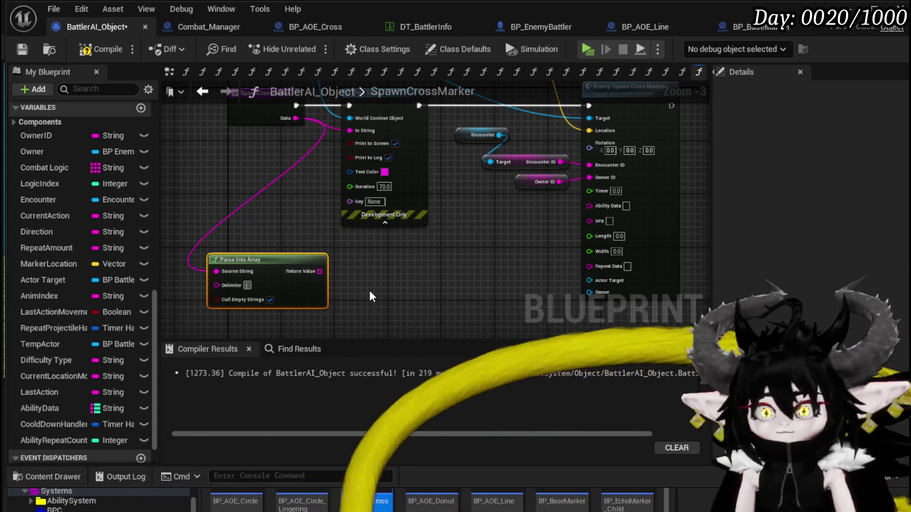
Add two GET nodes on the parsed array for elements 2 and 4.
mouse_move(319, 271)
mouse_down()
mouse_move(347, 275)
mouse_move(361, 295)
mouse_up()
text(get)
click(397, 354)
text(get)
click(414, 375)
scroll(361, 258, up, 3)
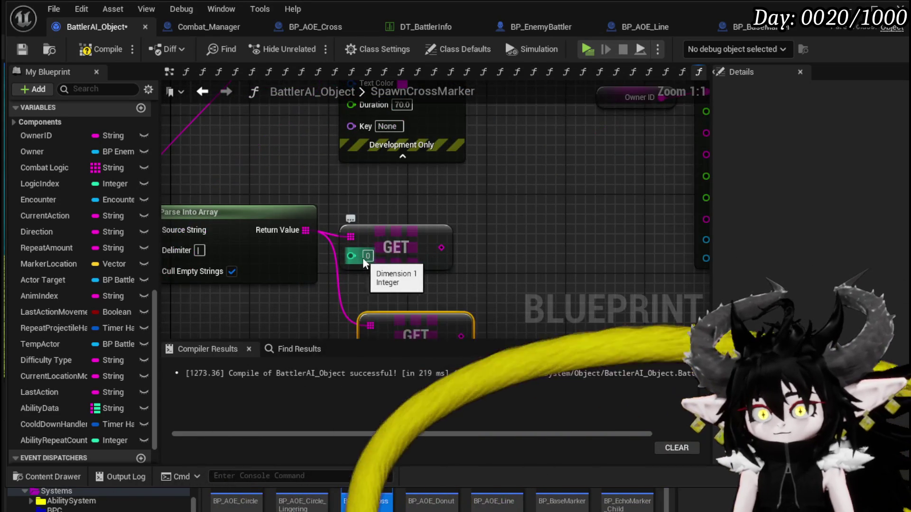
click(367, 256)
text(2)
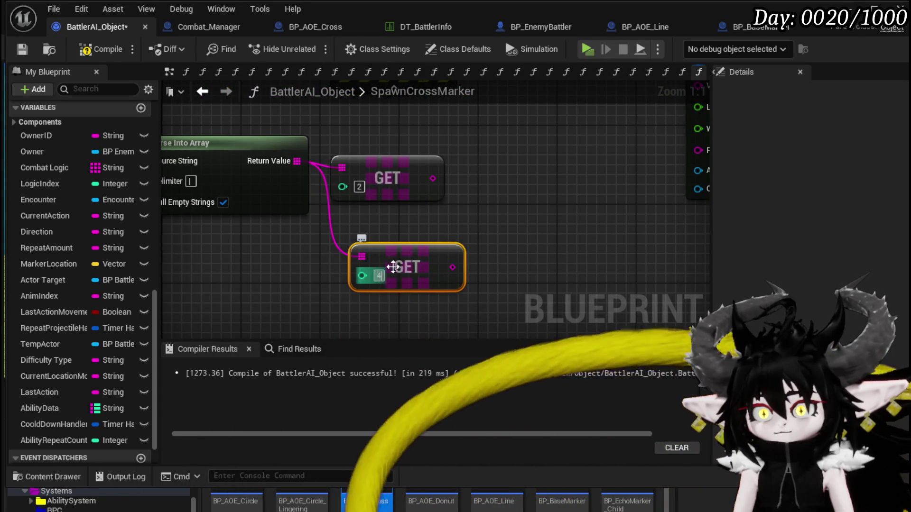
Parse element 4 with a ':' delimiter, then compile and save BattlerAI_Object.
drag(538, 251, 538, 250)
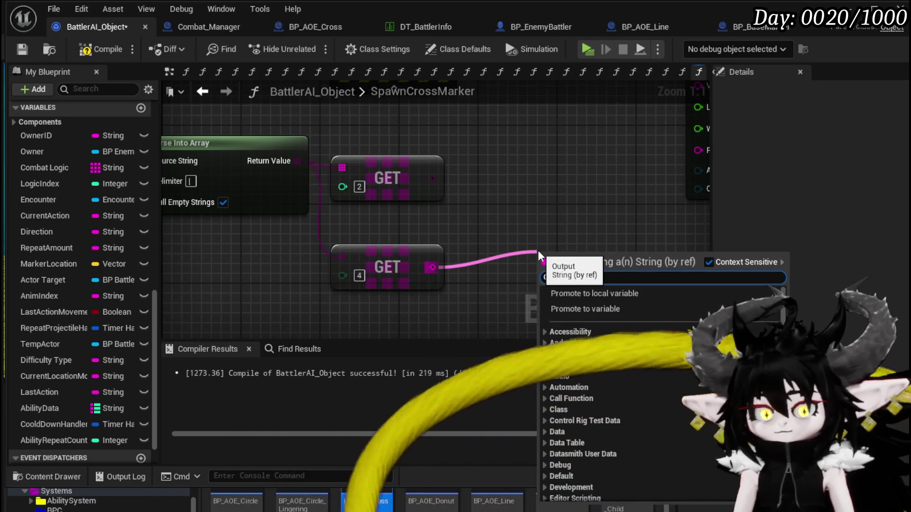
text(parse into)
key(Return)
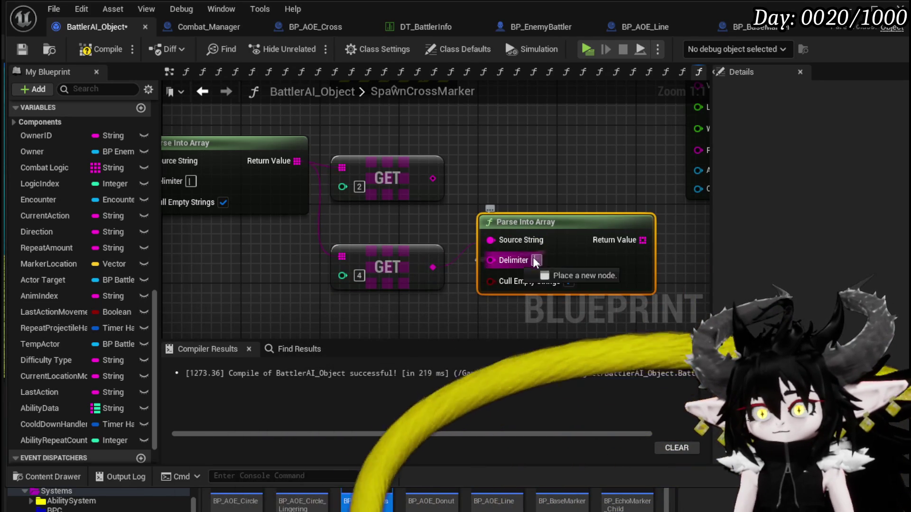
text(:)
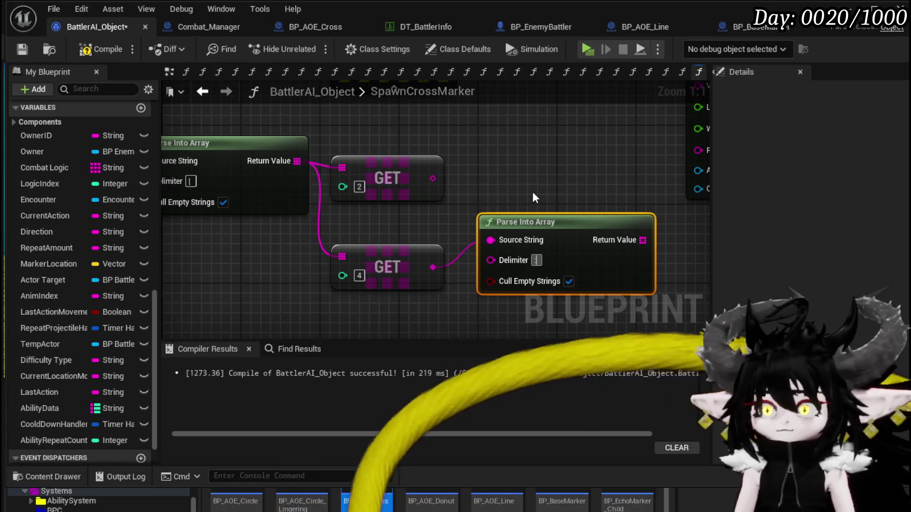
click(532, 192)
click(85, 50)
click(22, 49)
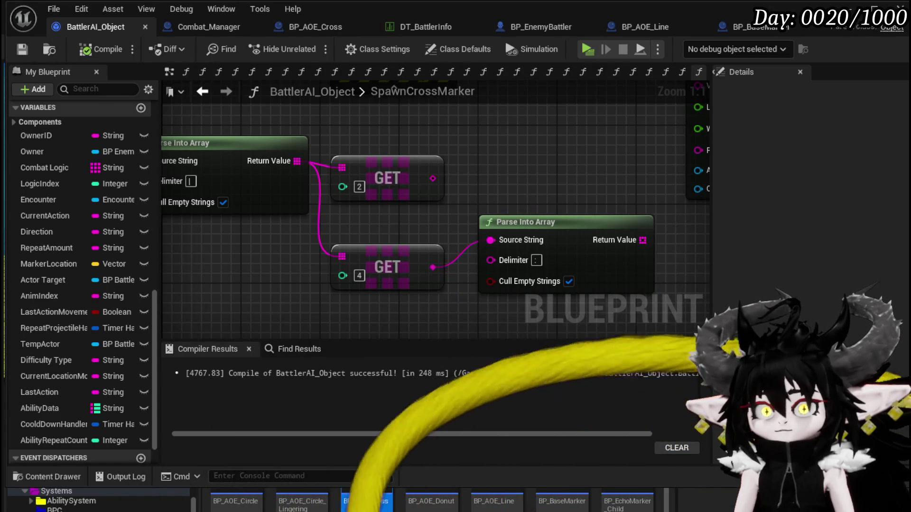
click(431, 20)
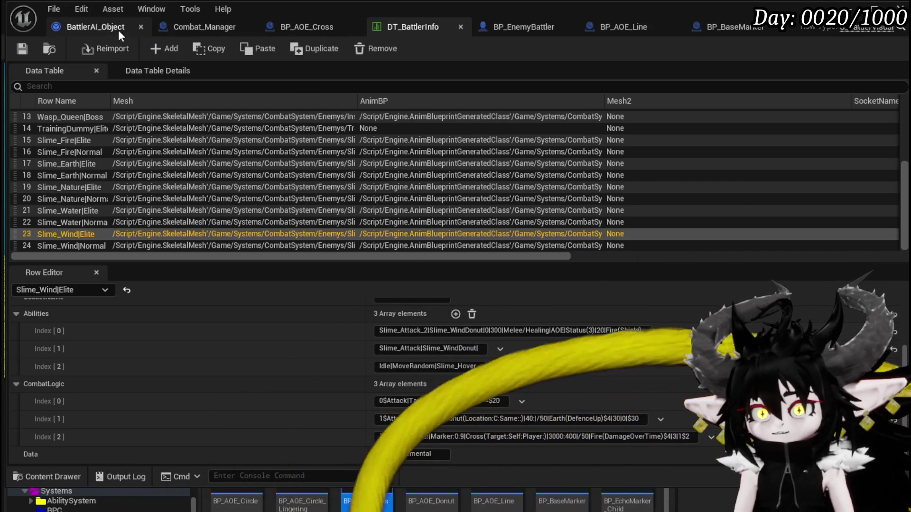
click(103, 29)
mouse_move(519, 244)
mouse_down()
mouse_move(401, 279)
mouse_move(375, 297)
mouse_up()
scroll(369, 255, up, 2)
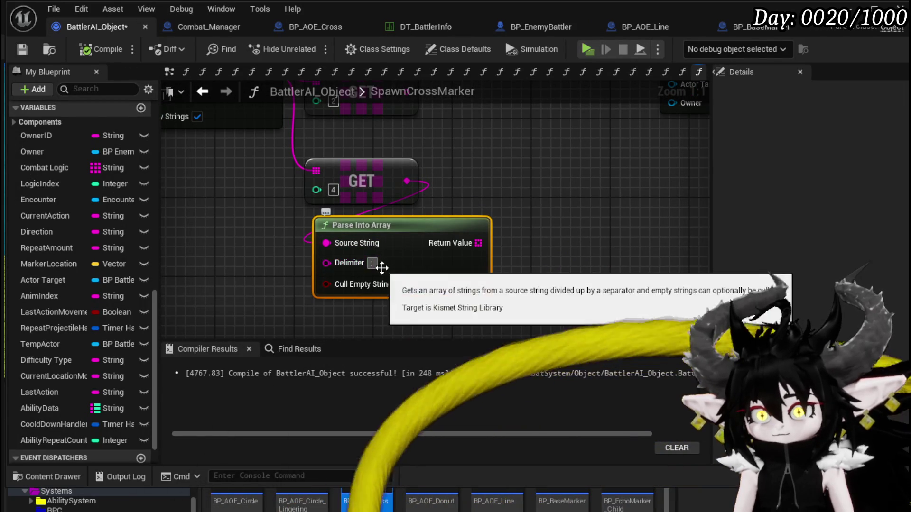
click(364, 264)
drag(478, 243, 483, 150)
text(get)
click(541, 241)
drag(478, 243, 530, 234)
click(576, 326)
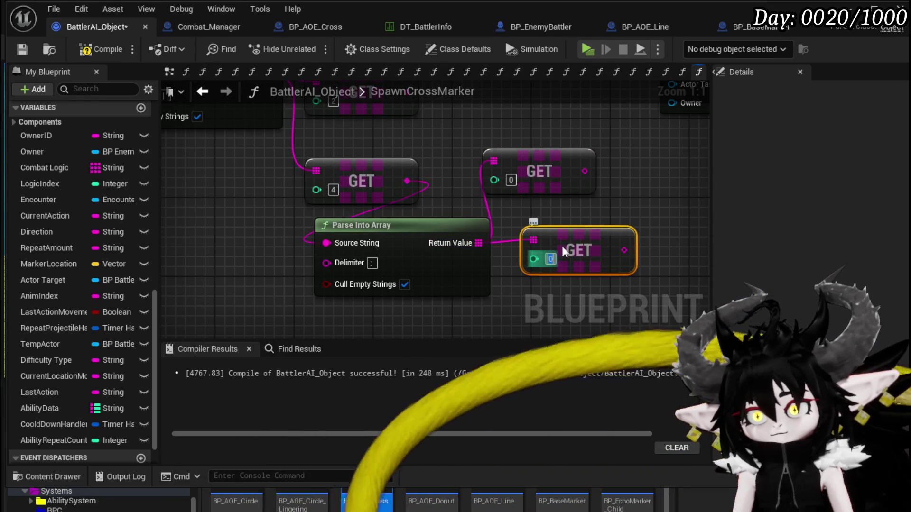
text(1)
scroll(608, 208, down, 2)
drag(500, 161, 518, 161)
drag(407, 124, 386, 159)
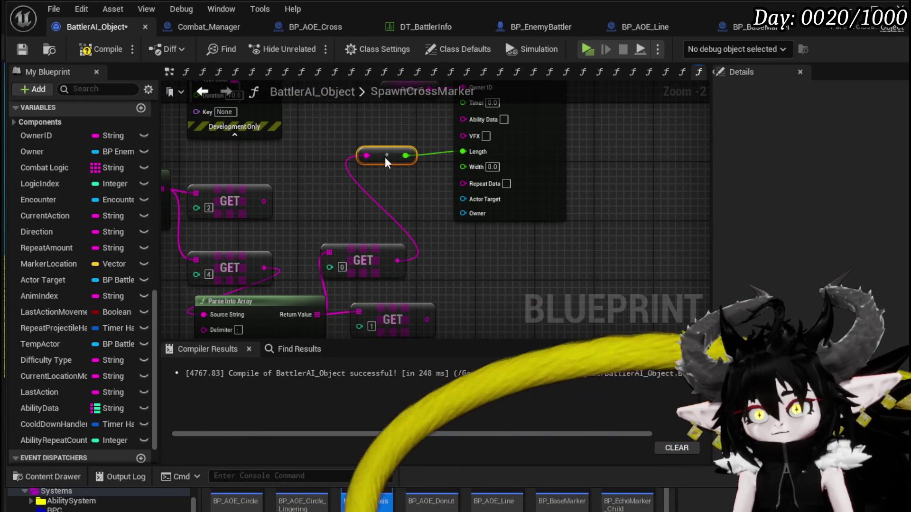
mouse_move(427, 319)
mouse_down()
mouse_move(417, 194)
mouse_move(465, 172)
mouse_move(402, 184)
mouse_up()
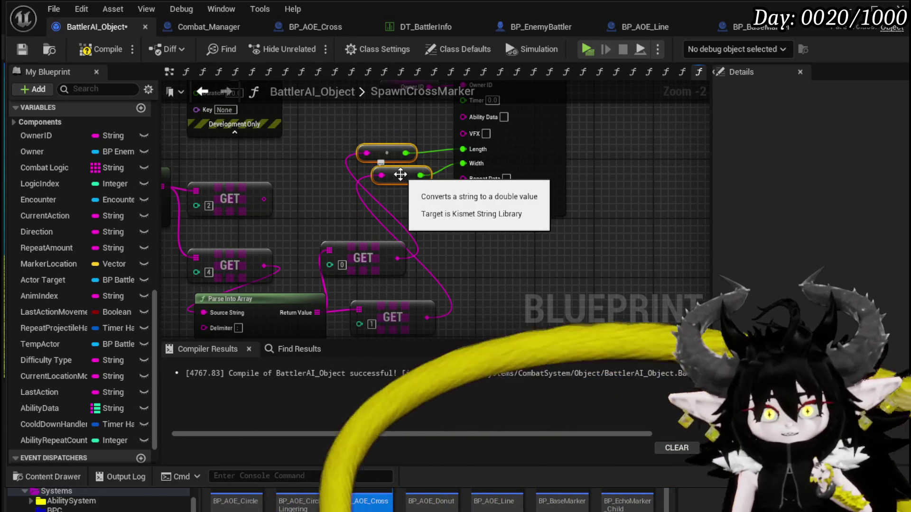
mouse_move(400, 174)
mouse_down()
mouse_move(417, 221)
mouse_move(441, 237)
mouse_up()
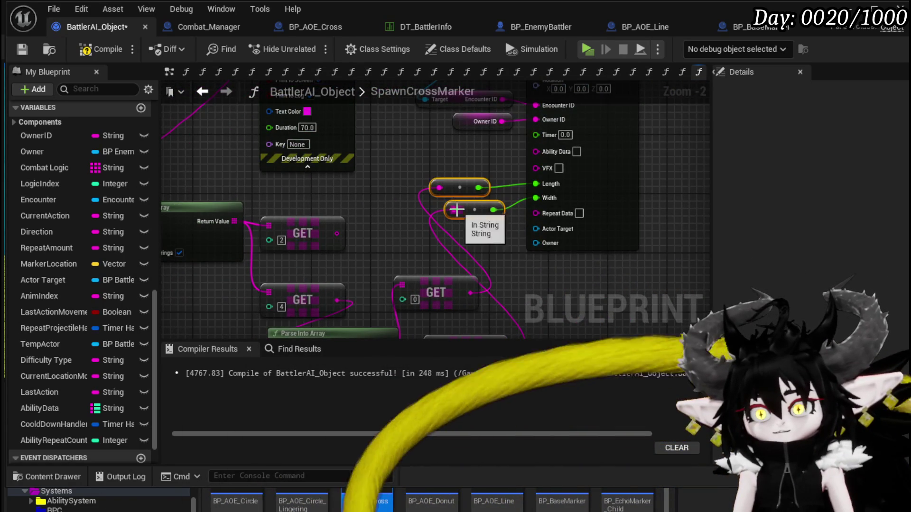
drag(428, 205, 510, 222)
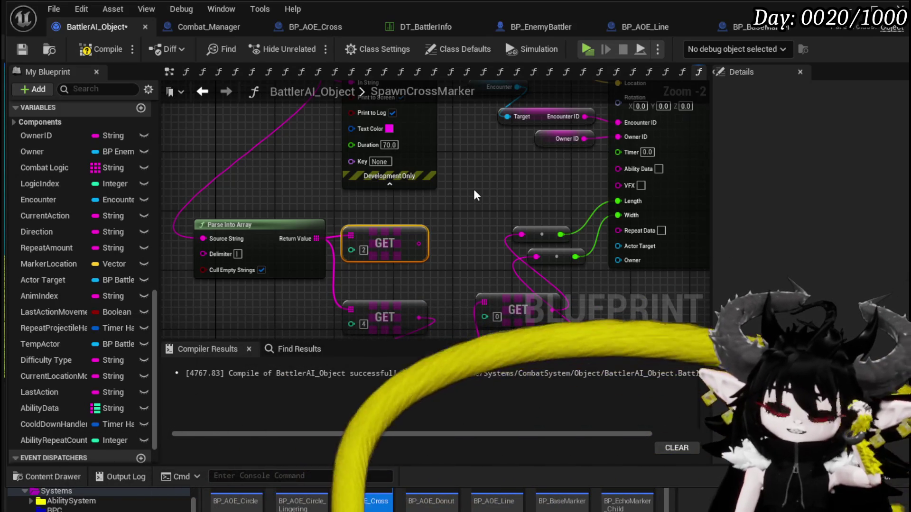
Move the Spawn Cross Marker node right and wire a pasted GET output into Source String.
click(474, 191)
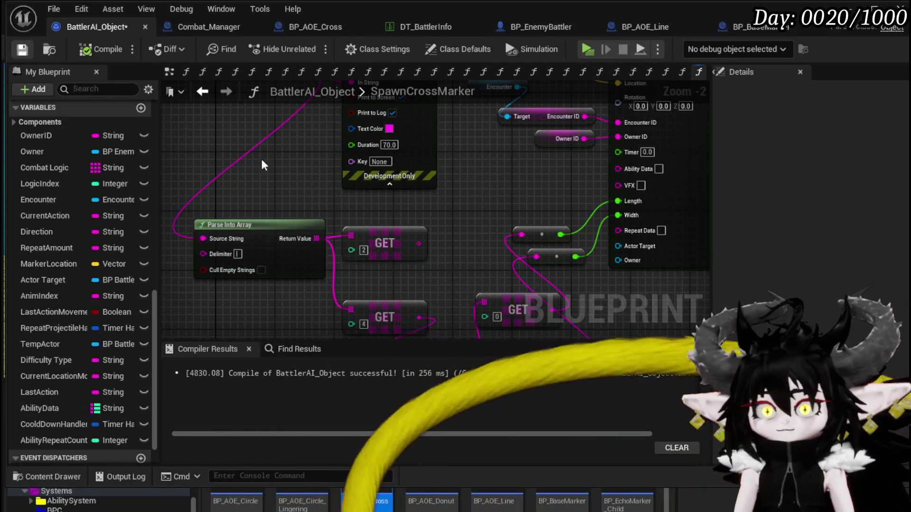
mouse_move(445, 236)
mouse_down()
mouse_move(374, 216)
mouse_move(354, 248)
mouse_move(391, 244)
mouse_move(393, 263)
mouse_move(385, 244)
mouse_up()
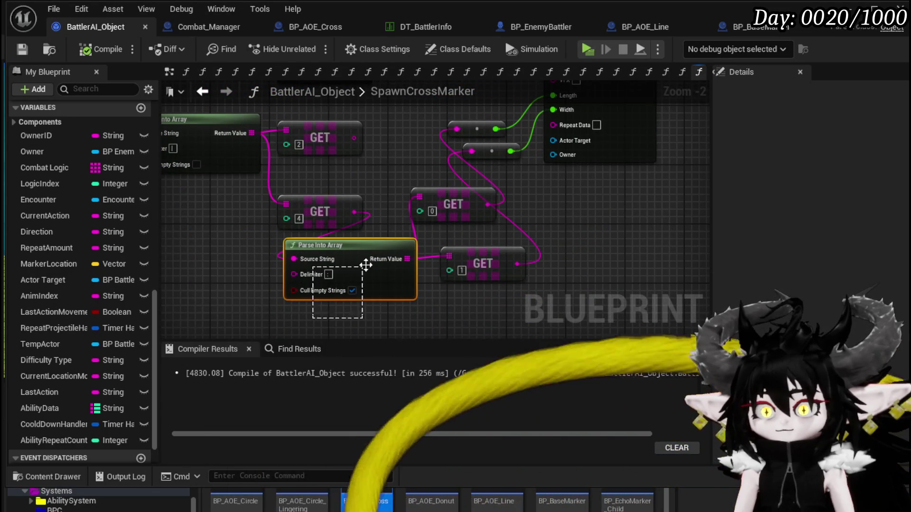
scroll(395, 144, down, 3)
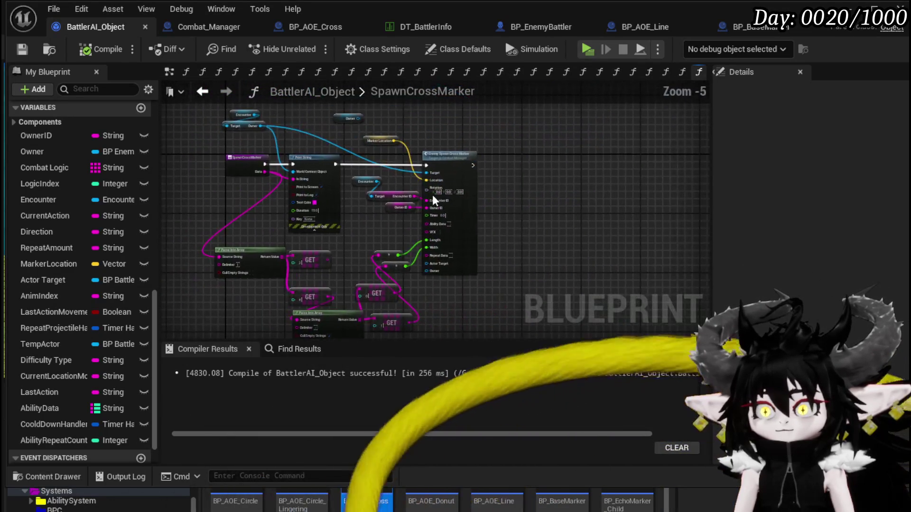
drag(464, 160, 529, 160)
drag(456, 233, 439, 187)
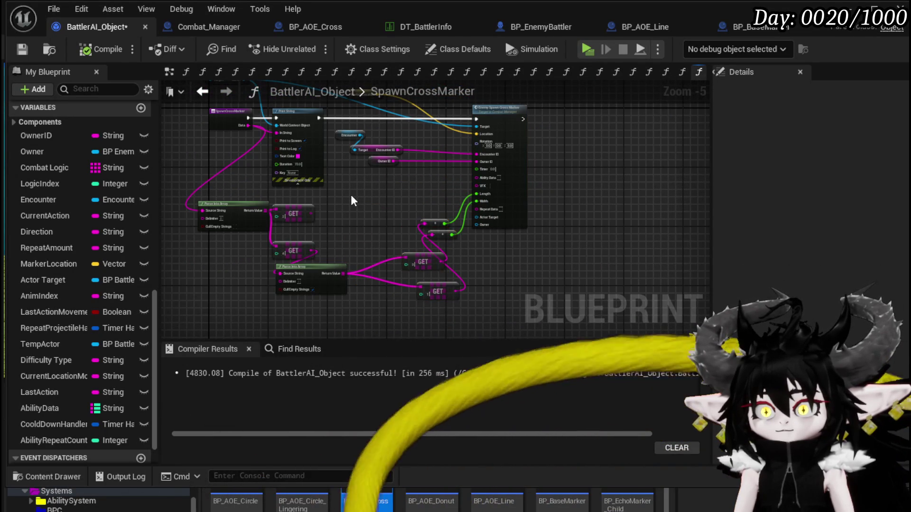
scroll(352, 197, up, 2)
key(ctrl+v)
drag(283, 227, 370, 211)
mouse_move(369, 209)
mouse_down()
mouse_move(366, 201)
mouse_move(345, 211)
mouse_up()
scroll(379, 222, up, 3)
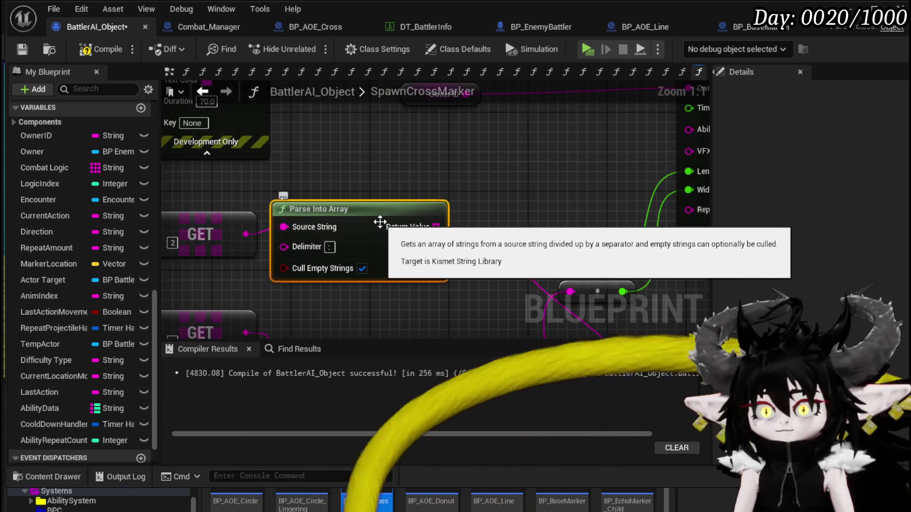
Add a GET index 1 on the parsed array, feed it through the conversion into Timer, and compile.
drag(435, 227, 371, 167)
text(get)
click(454, 260)
click(400, 193)
text(1)
mouse_move(472, 187)
mouse_down()
mouse_move(384, 218)
mouse_move(602, 139)
mouse_up()
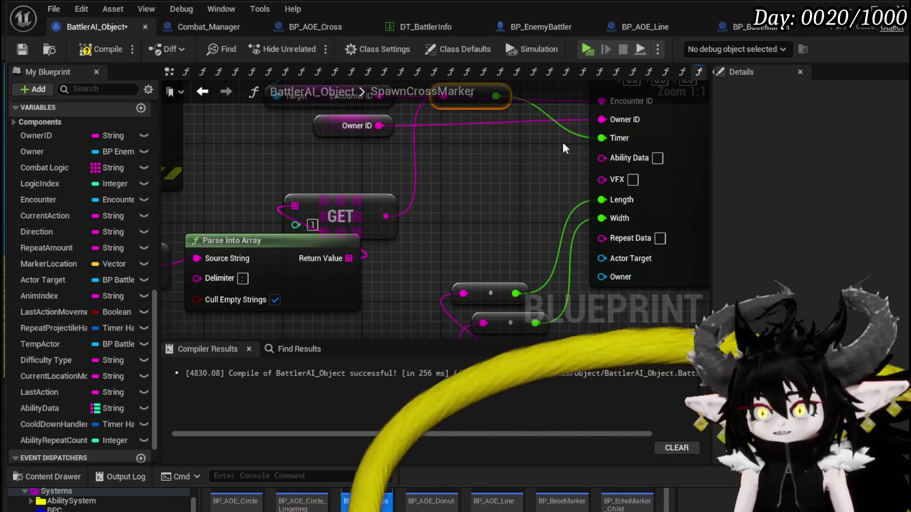
drag(443, 156, 452, 221)
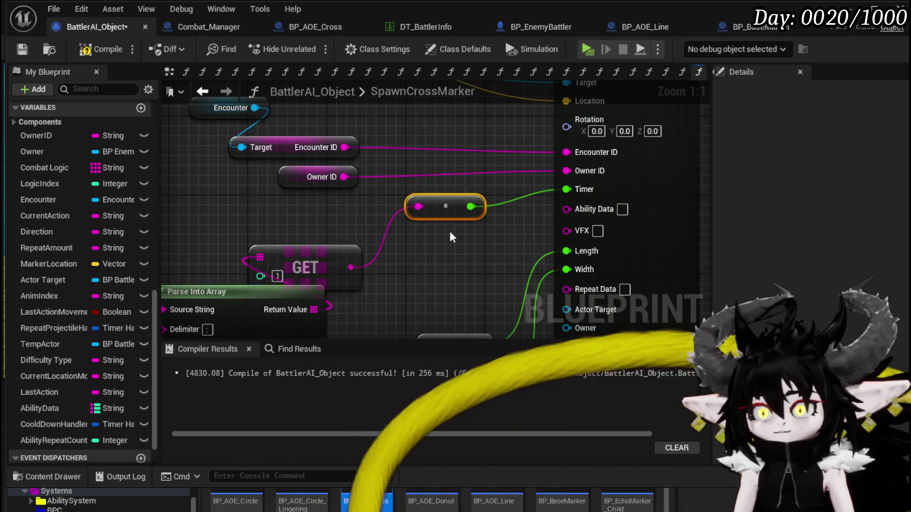
drag(385, 219, 405, 190)
click(97, 49)
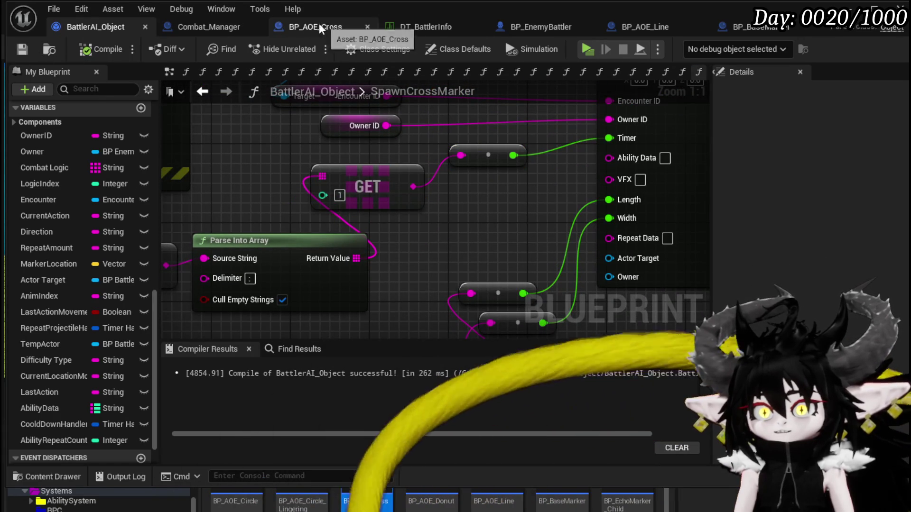
click(402, 30)
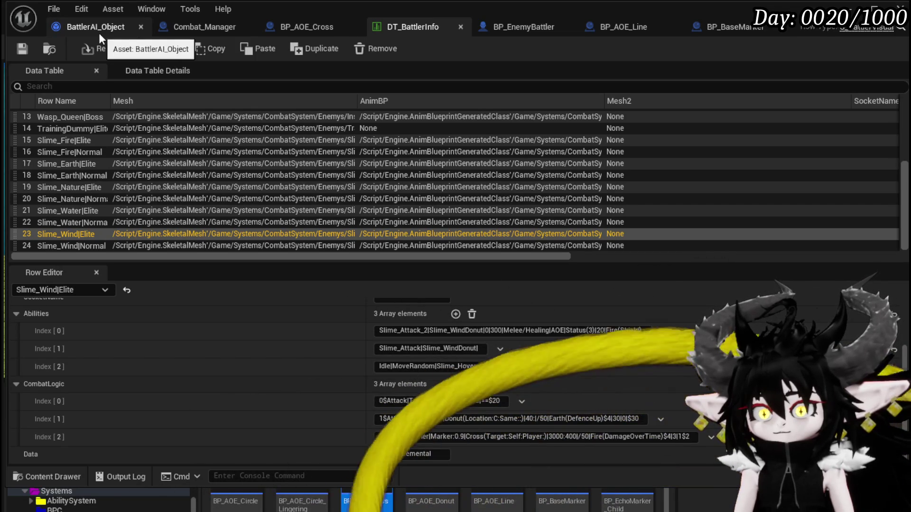
Duplicate the Parse Into Array node, feed Data into the copy, and enter '/' as its delimiter.
click(98, 33)
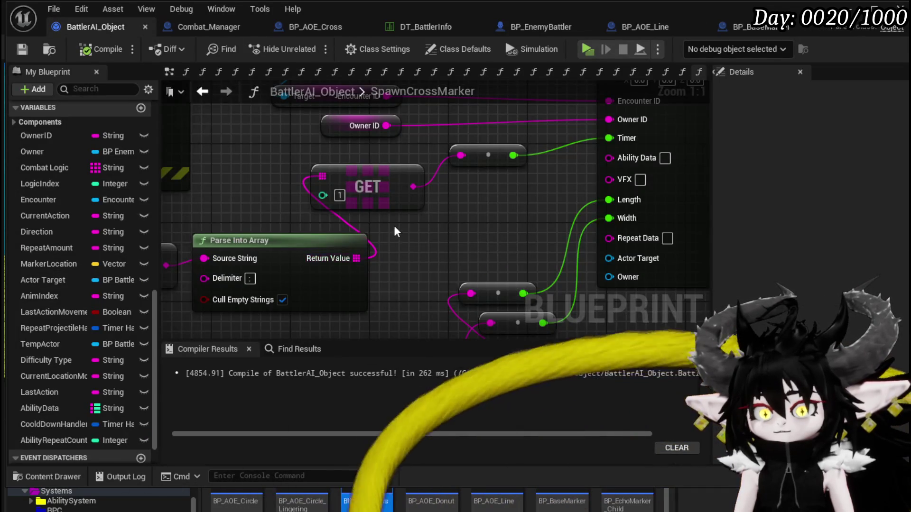
scroll(394, 227, down, 4)
drag(225, 224, 260, 178)
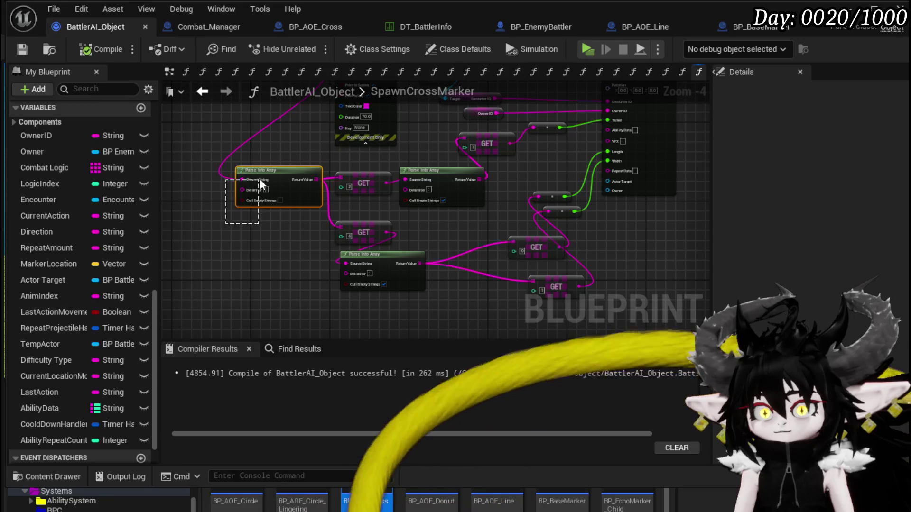
key(ctrl+d)
mouse_move(321, 158)
mouse_down()
mouse_move(332, 160)
mouse_move(223, 349)
mouse_move(251, 251)
mouse_up()
scroll(251, 251, up, 4)
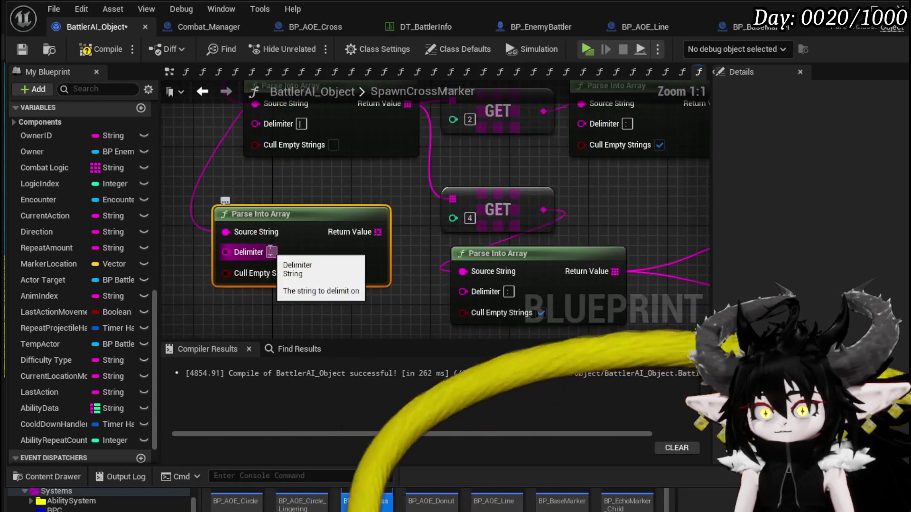
click(271, 252)
text(/)
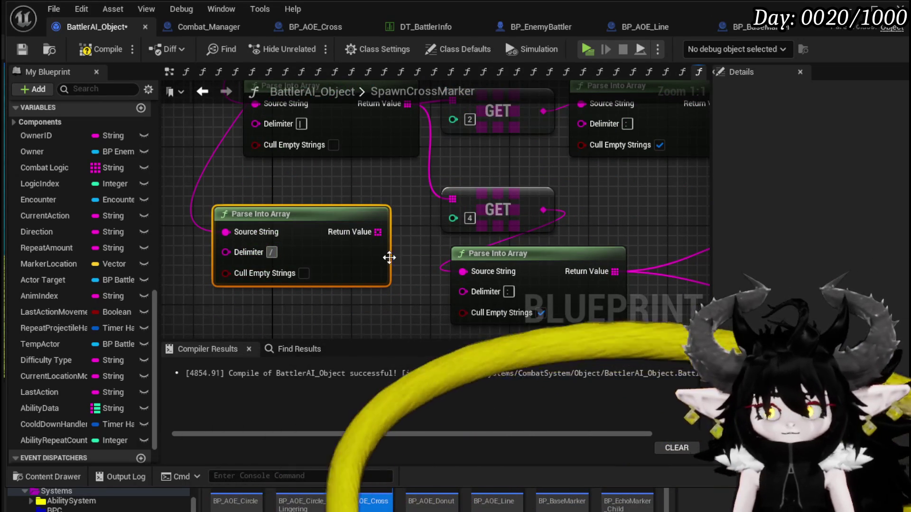
Add a GET index 1 from the copy's result and wire it to Ability Data.
mouse_move(337, 217)
mouse_down()
mouse_move(246, 256)
mouse_move(301, 206)
mouse_up()
text(get)
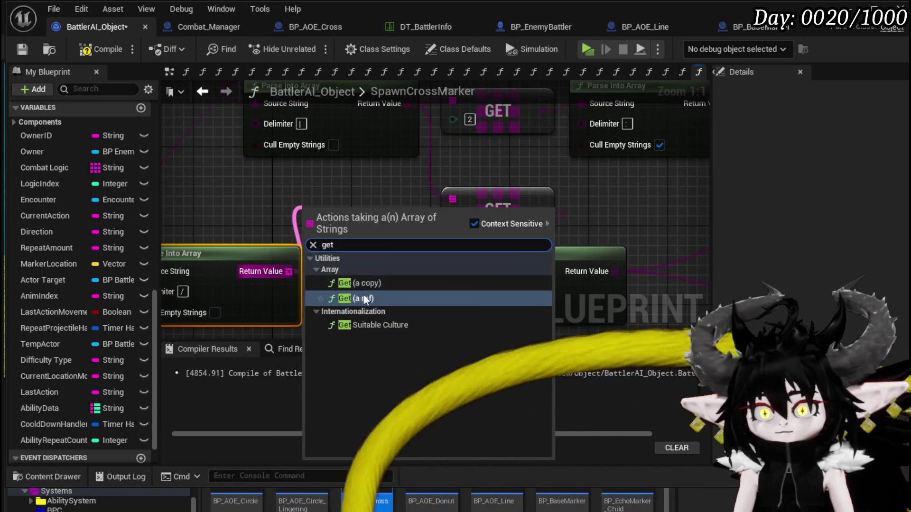
click(363, 291)
text(10)
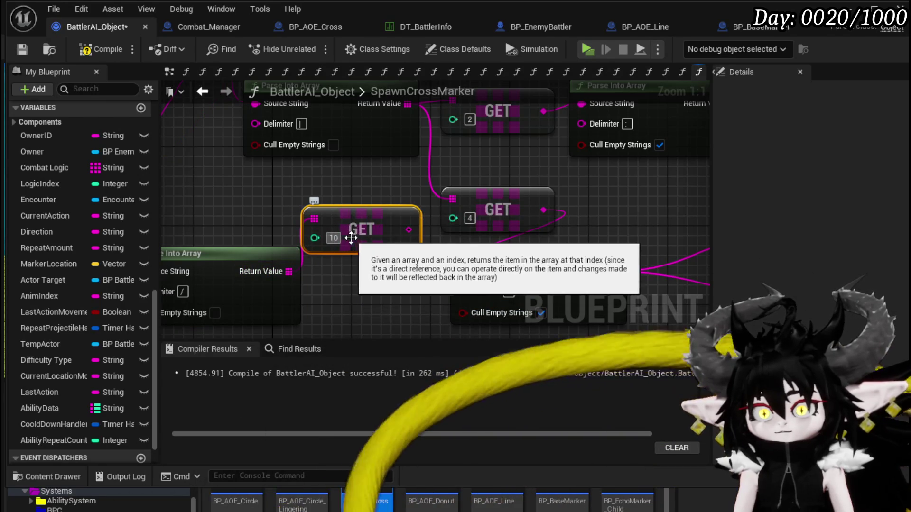
key(BackSpace)
mouse_move(719, 200)
mouse_down()
mouse_move(638, 136)
mouse_move(468, 210)
mouse_up()
drag(429, 155, 429, 155)
Confirm the '/' delimiter on the copy, then compile and save BattlerAI_Object.
scroll(337, 229, down, 1)
mouse_move(338, 228)
mouse_down()
mouse_move(279, 231)
mouse_move(333, 196)
mouse_up()
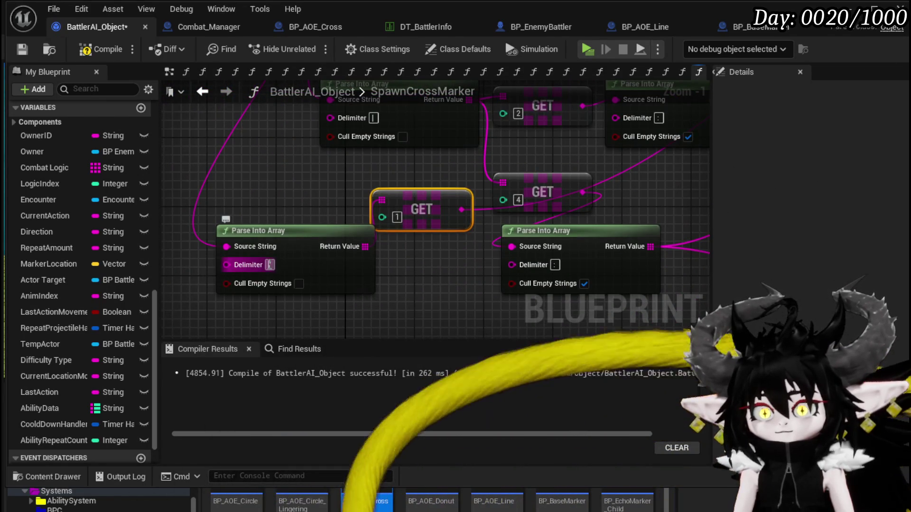
text(|)
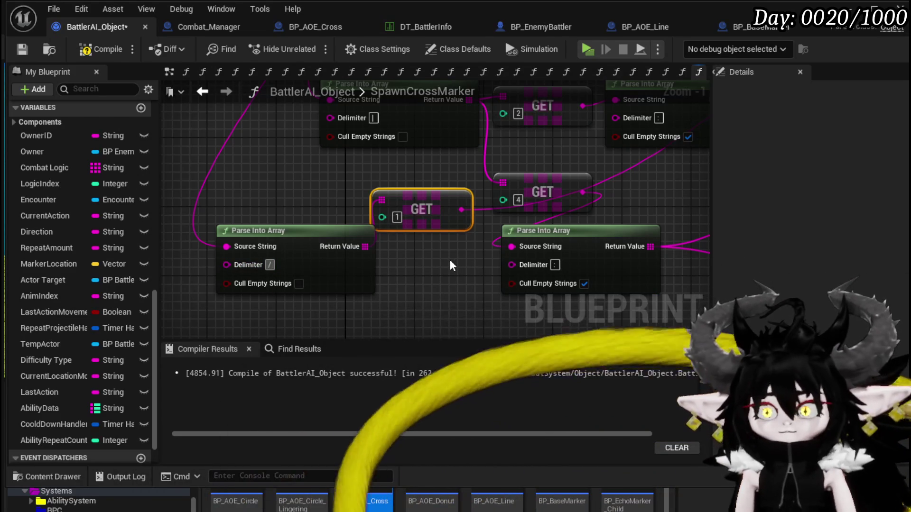
text(/)
key(Return)
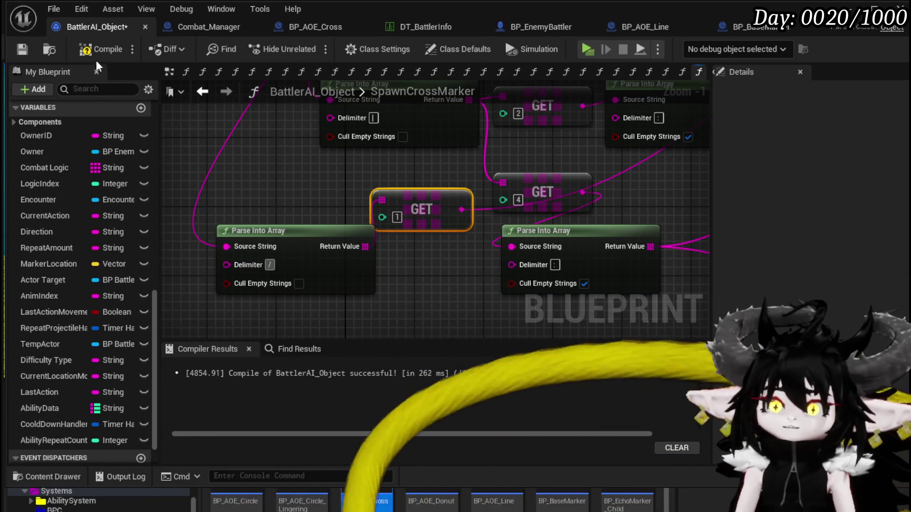
click(25, 51)
scroll(333, 201, down, 2)
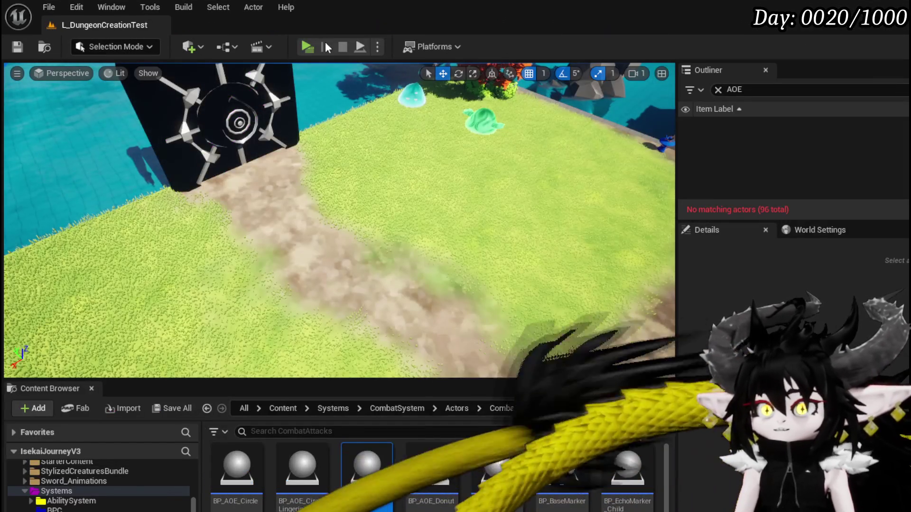
click(326, 42)
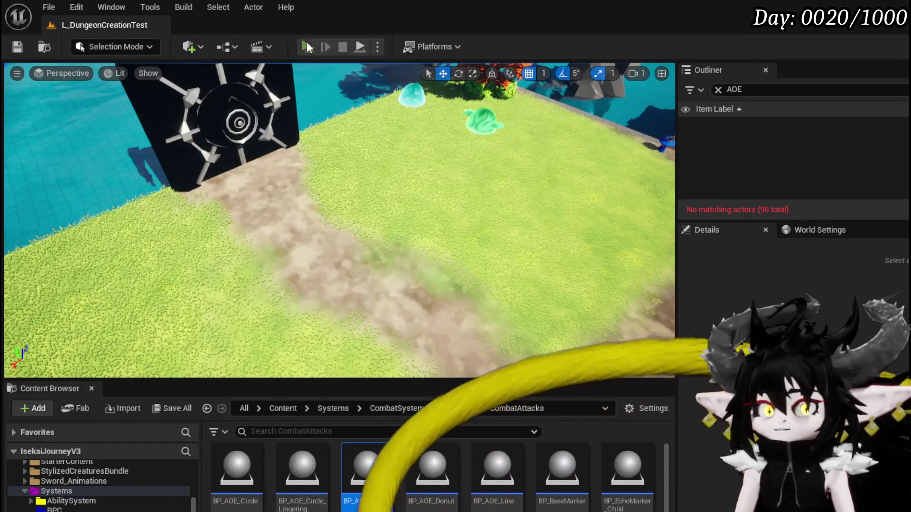
key(w)
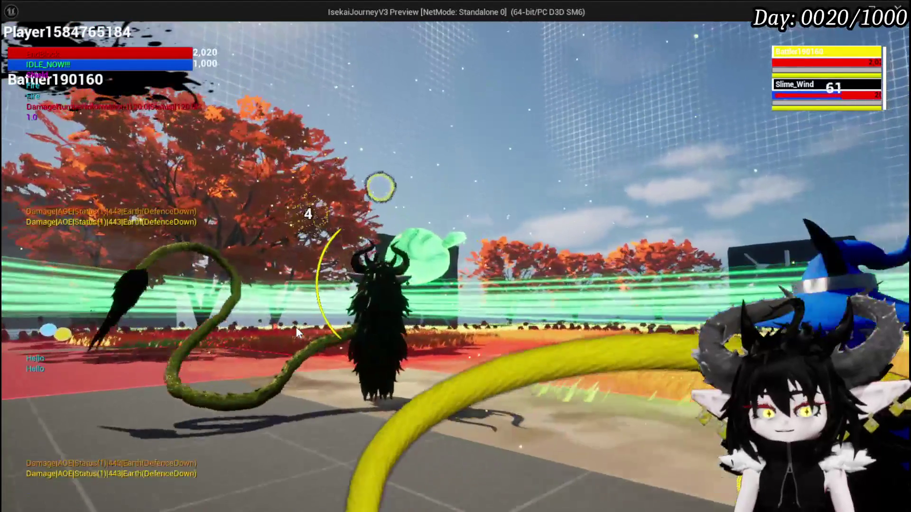
key(alt+Tab)
key(Escape)
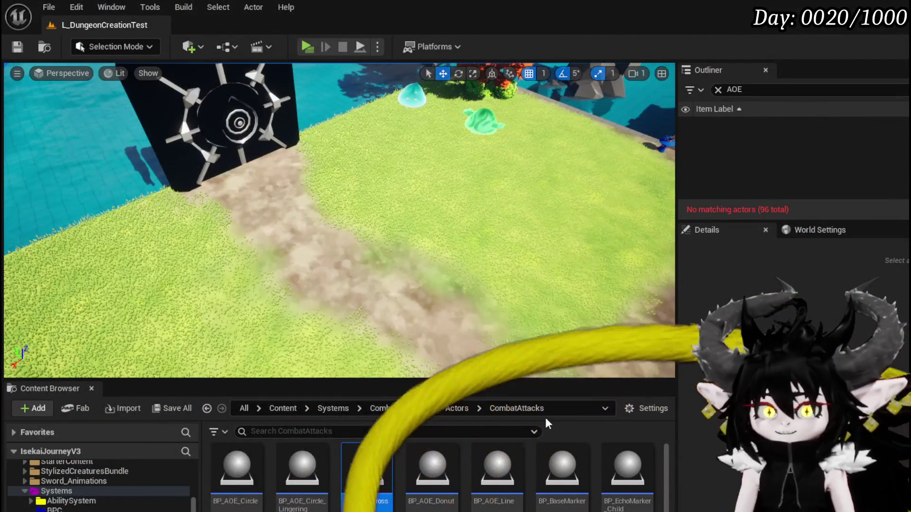
key(alt+Tab)
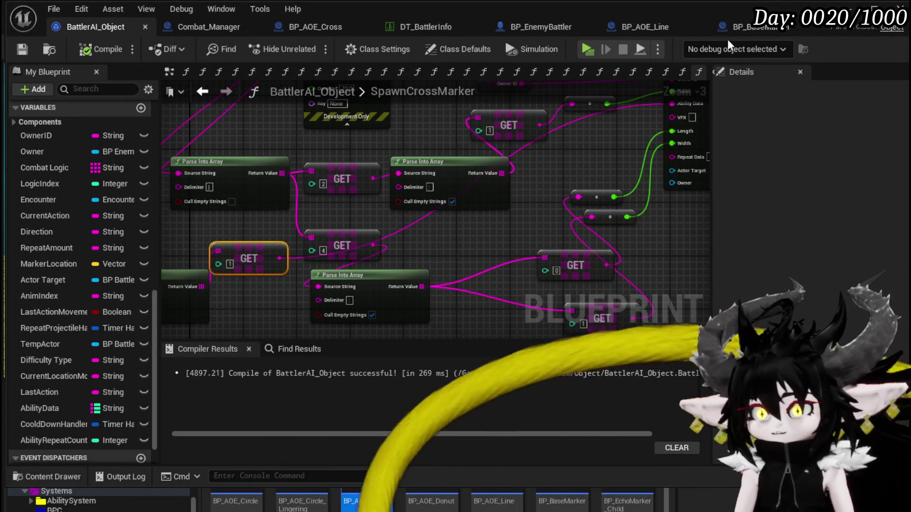
Open BP_BaseMarker and select the DamageSequence node to inspect its settings.
click(742, 24)
scroll(363, 169, down, 4)
scroll(315, 179, up, 4)
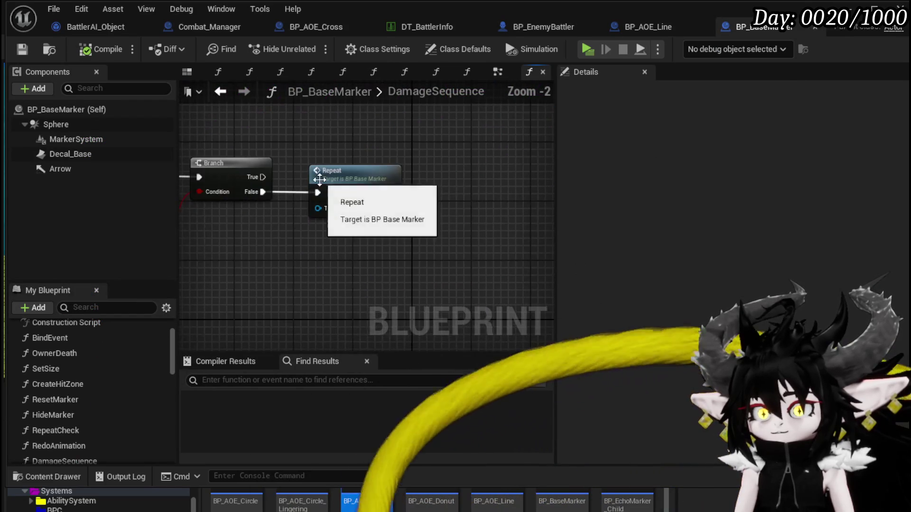
scroll(351, 175, down, 5)
scroll(253, 192, up, 4)
click(242, 195)
scroll(337, 197, down, 3)
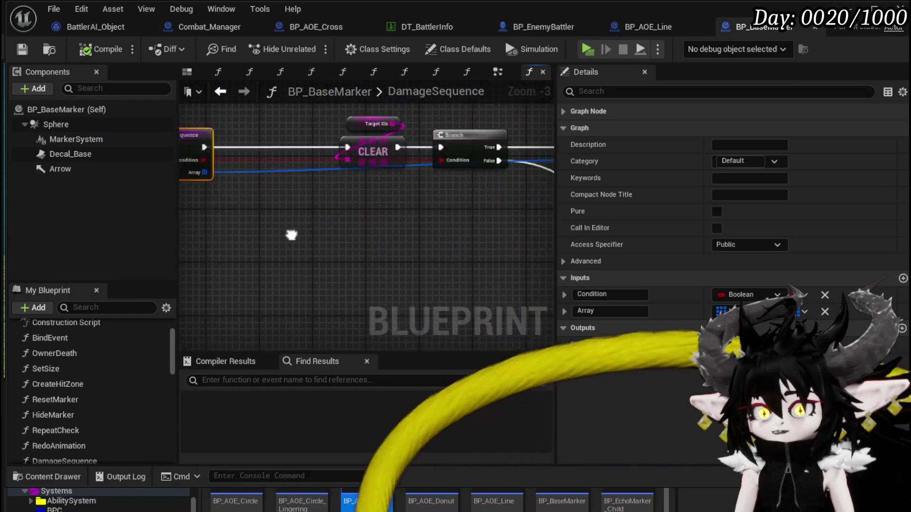
scroll(418, 192, up, 3)
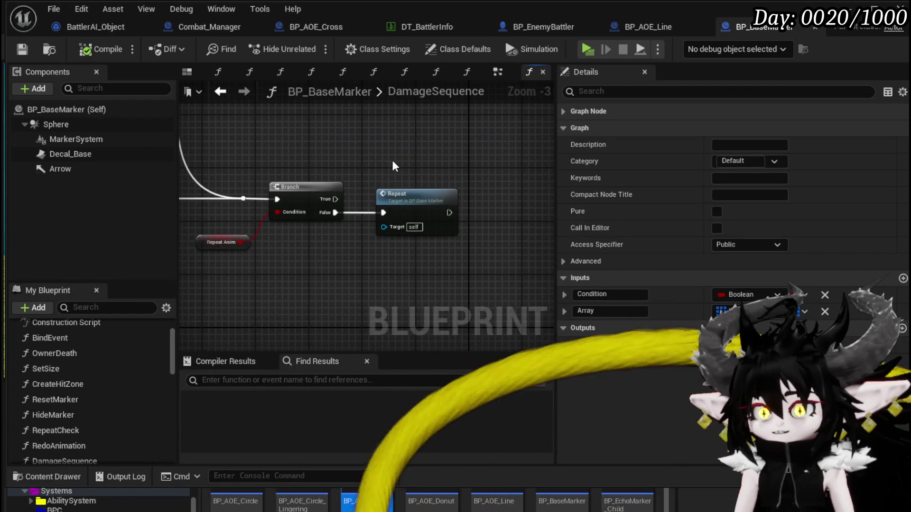
Pan across the DamageSequence graph to review the Branch, Repeat and lower nodes.
drag(391, 158, 414, 278)
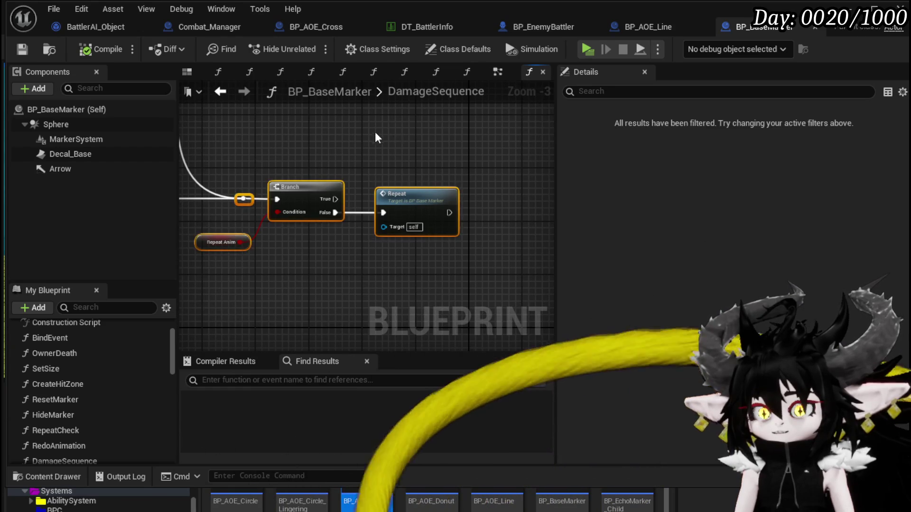
scroll(384, 139, down, 3)
mouse_move(347, 148)
mouse_down()
mouse_move(463, 325)
mouse_move(326, 258)
mouse_move(500, 252)
mouse_up()
scroll(435, 228, up, 2)
scroll(370, 185, down, 2)
scroll(370, 185, up, 1)
mouse_move(370, 185)
mouse_down()
mouse_move(328, 206)
mouse_move(338, 202)
mouse_up()
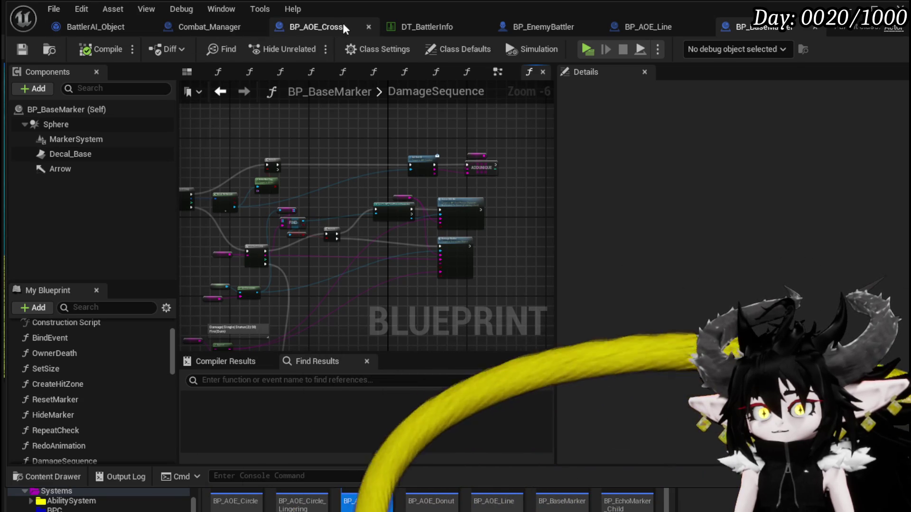
drag(341, 239, 349, 111)
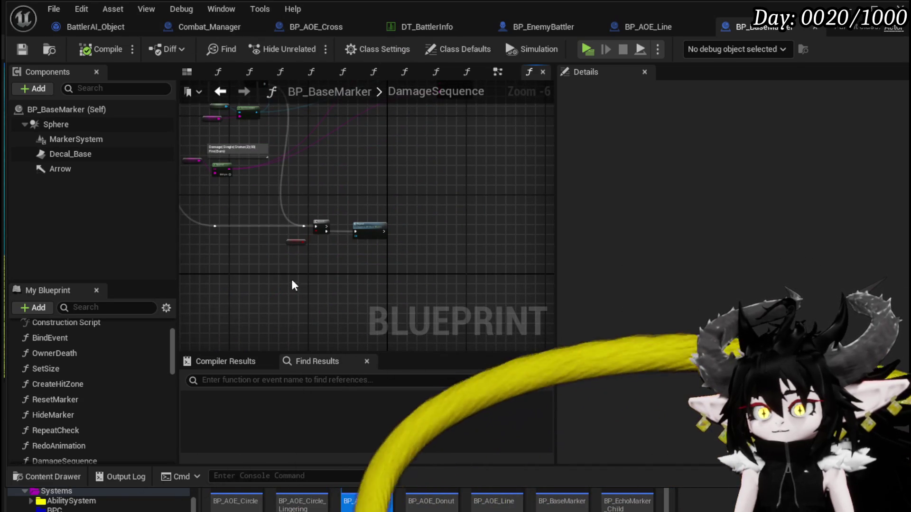
scroll(341, 250, up, 4)
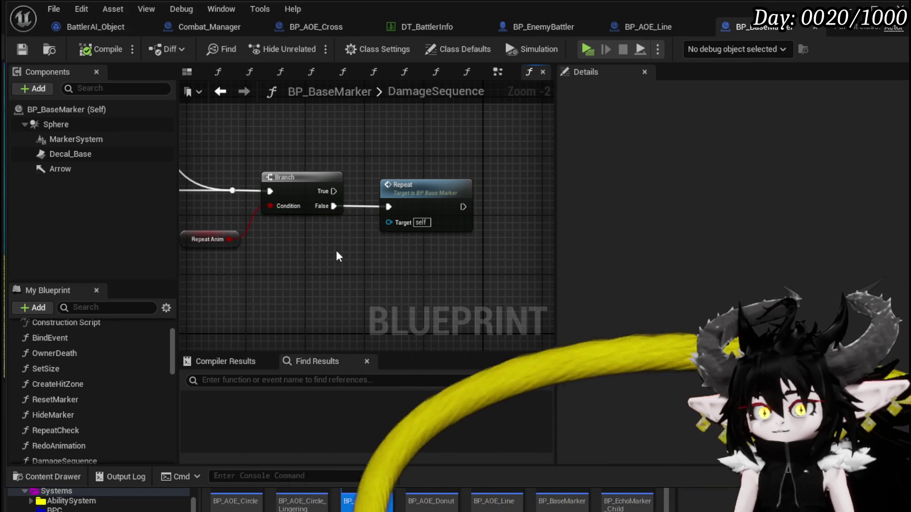
Go back to the previous graph location and switch to BP_BaseMarker's EventGraph.
click(219, 91)
scroll(421, 185, down, 2)
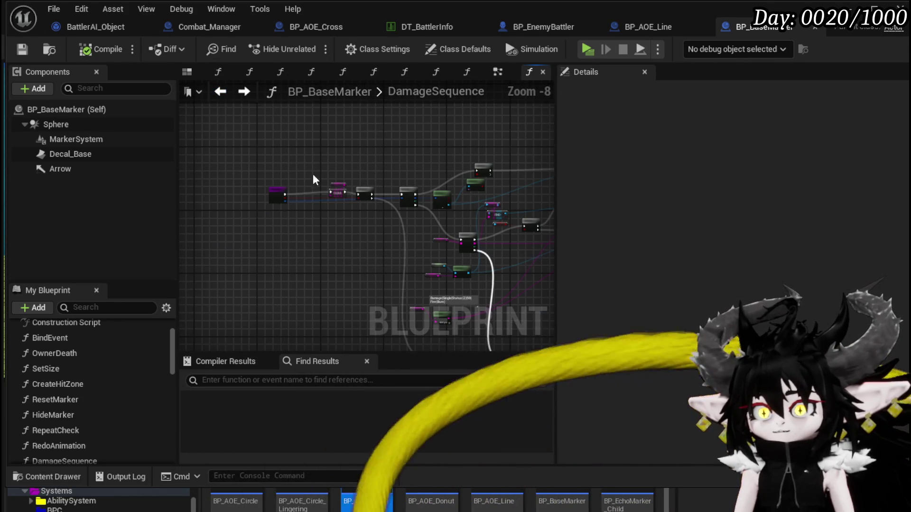
scroll(266, 158, up, 2)
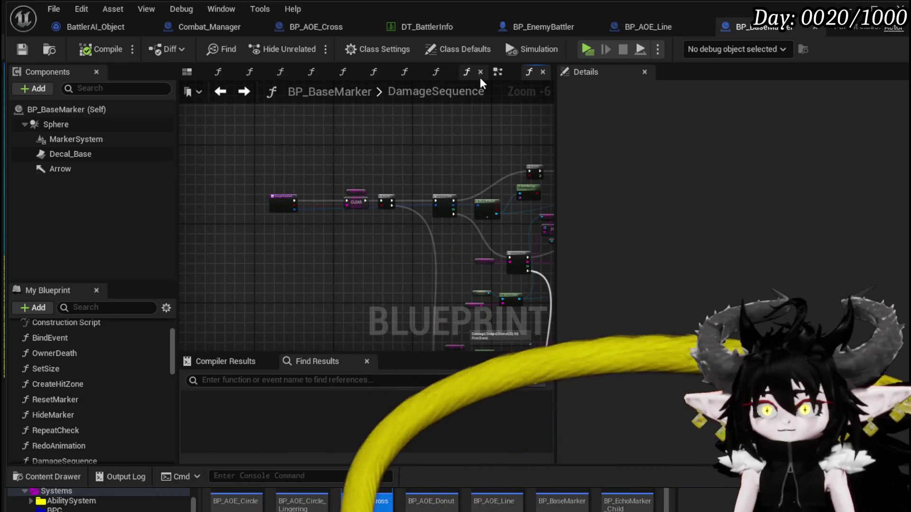
click(495, 72)
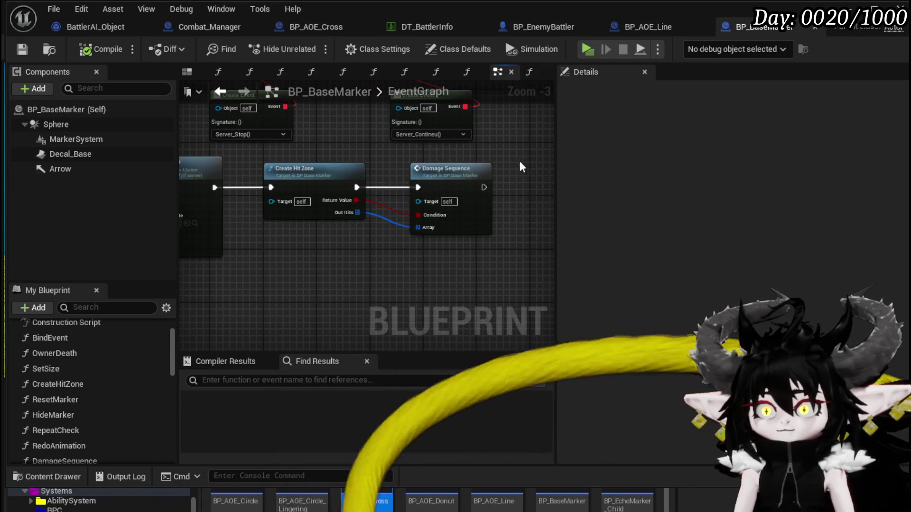
Center Create Hit Zone and Damage Sequence, then open the DamageSequence function graph.
drag(525, 167, 348, 178)
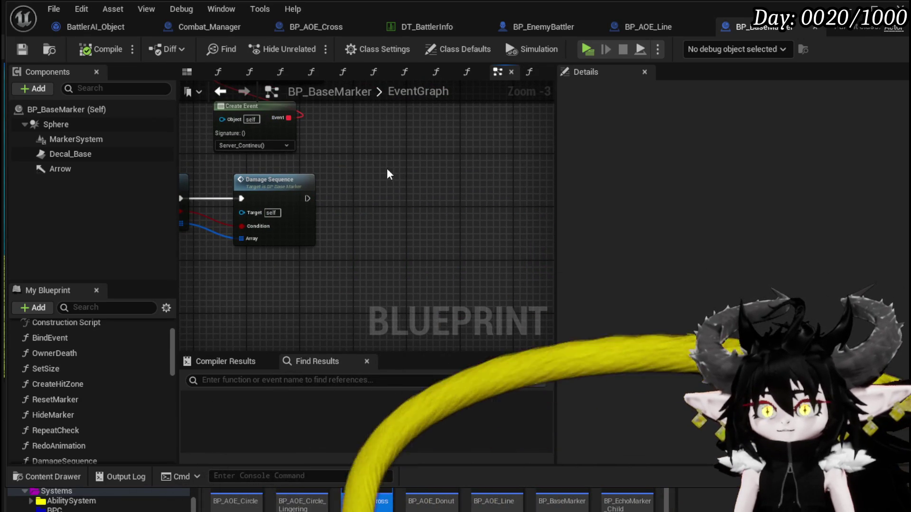
scroll(387, 177, down, 2)
scroll(276, 184, up, 3)
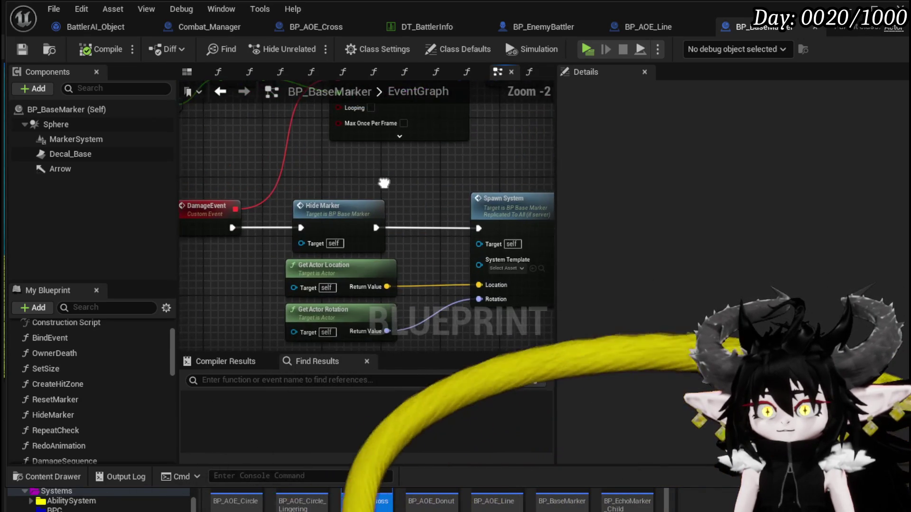
drag(465, 185, 180, 159)
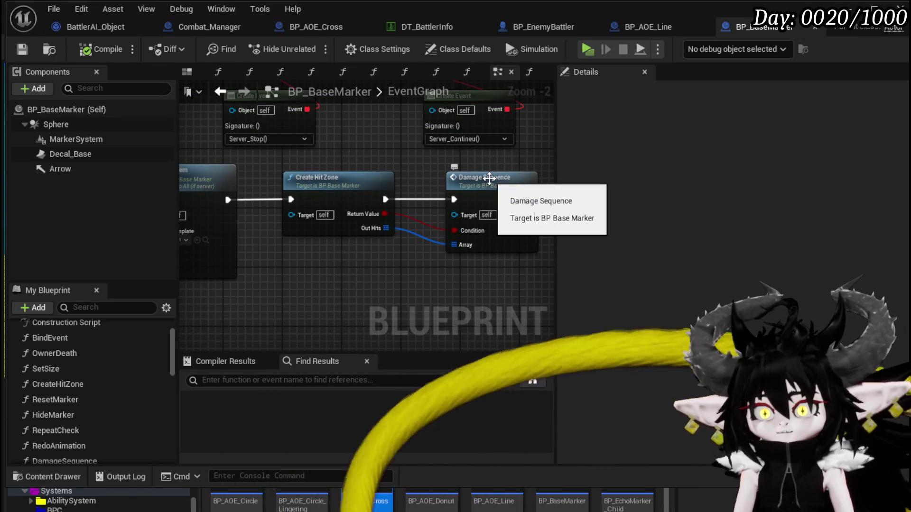
double_click(489, 179)
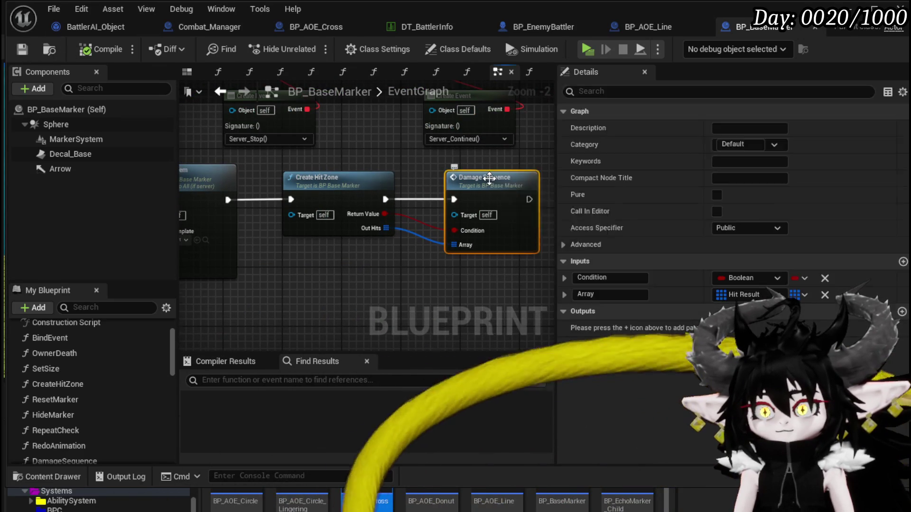
Marquee-select all DamageSequence function nodes and look over the full chain.
drag(436, 204, 254, 204)
scroll(254, 204, down, 1)
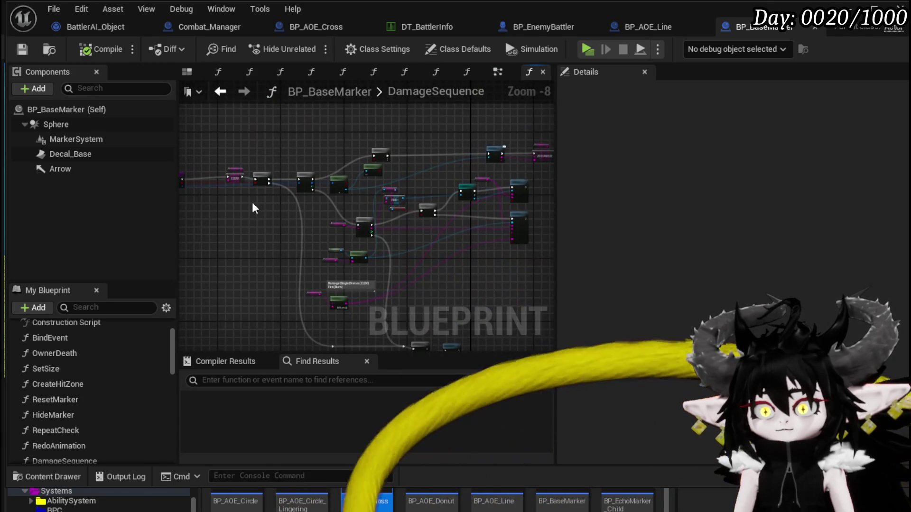
mouse_move(357, 327)
mouse_down()
mouse_move(391, 321)
mouse_move(425, 276)
mouse_move(480, 277)
mouse_move(476, 295)
mouse_up()
scroll(283, 228, up, 4)
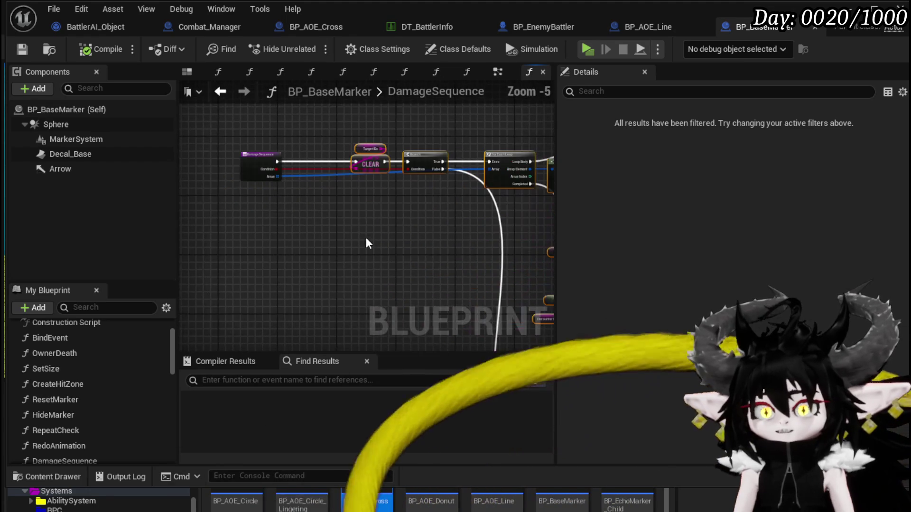
scroll(360, 274, down, 2)
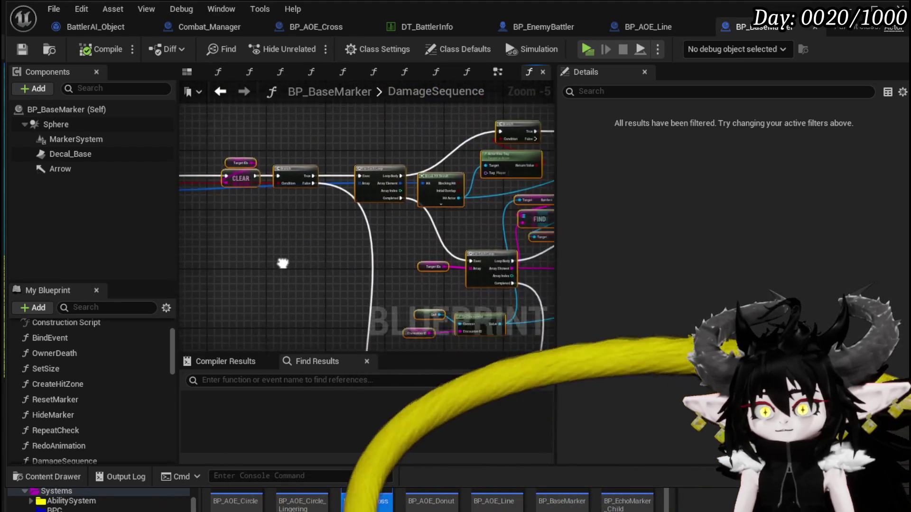
mouse_move(456, 257)
mouse_down()
mouse_move(315, 240)
mouse_move(427, 126)
mouse_move(548, 248)
mouse_up()
scroll(338, 222, up, 3)
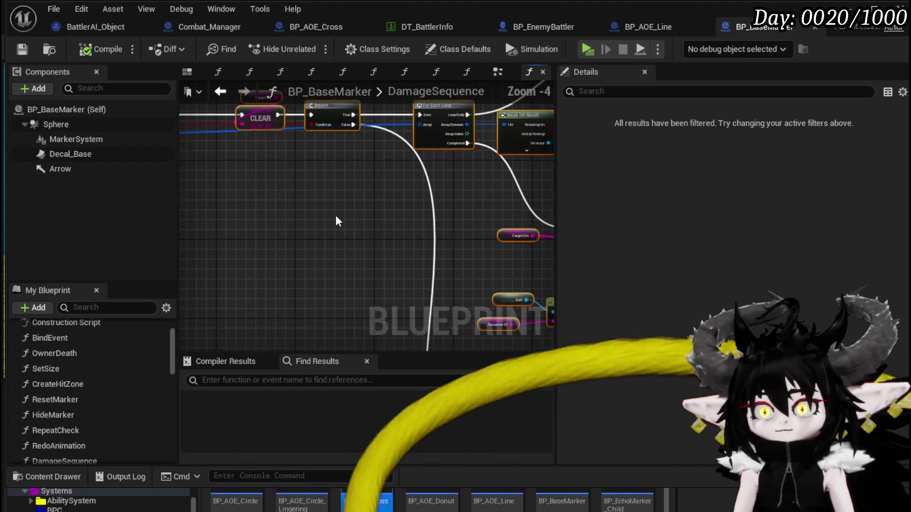
scroll(336, 217, down, 2)
drag(336, 217, 426, 240)
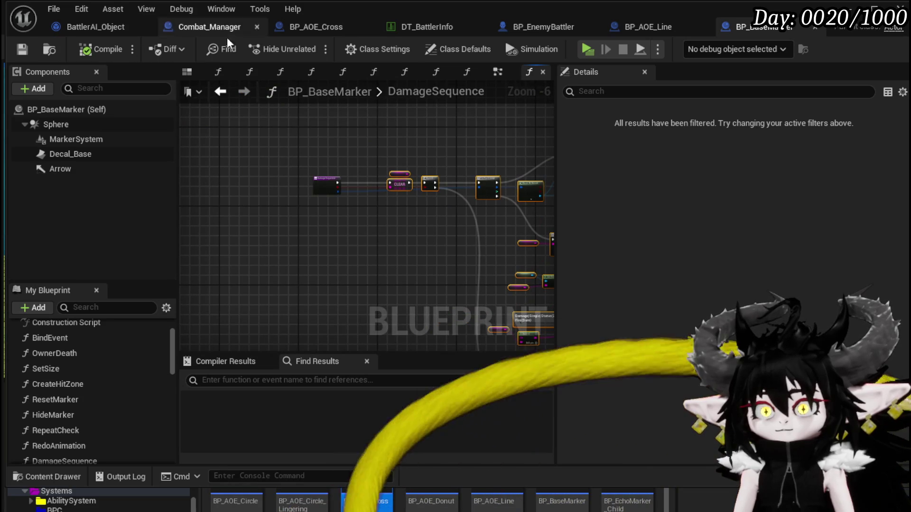
click(300, 31)
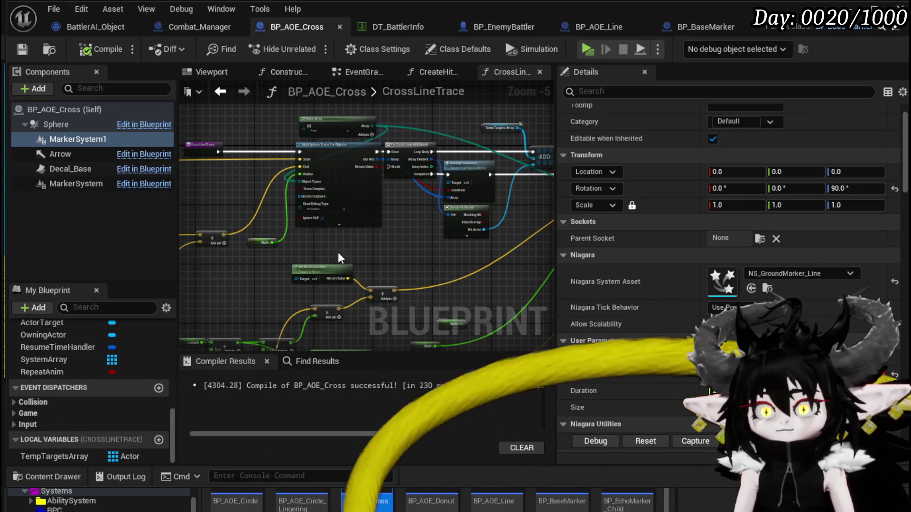
Override DamageSequence in BP_AOE_Cross, filtering the overridable functions by 'Damage'.
scroll(264, 146, up, 4)
scroll(436, 235, down, 2)
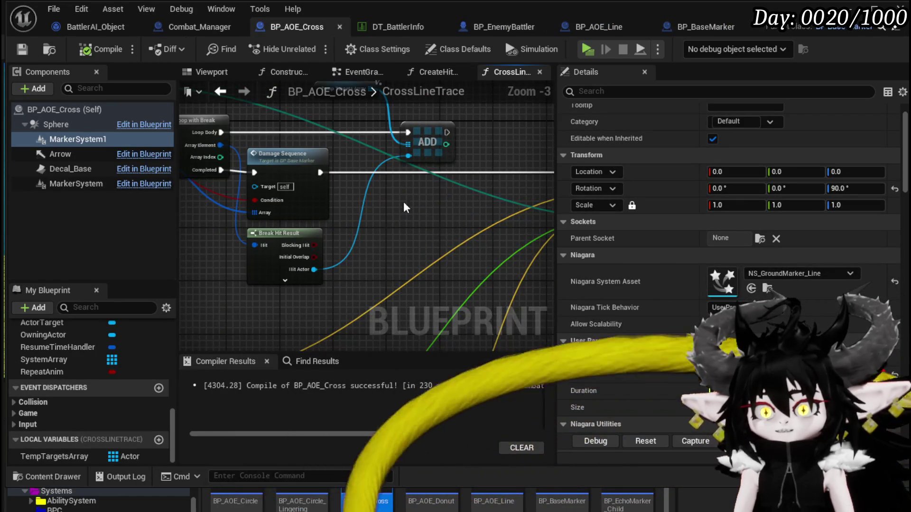
scroll(361, 191, down, 2)
drag(335, 154, 278, 177)
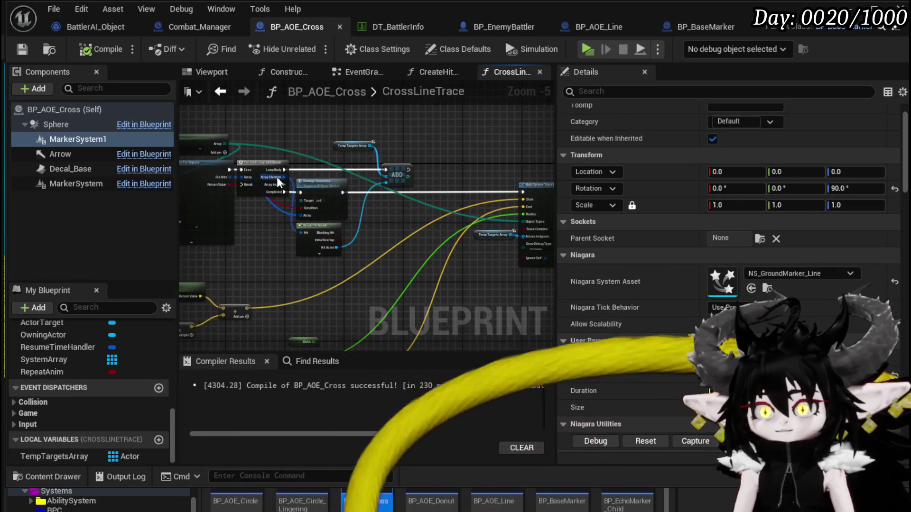
mouse_move(326, 205)
mouse_down()
mouse_move(488, 209)
mouse_move(435, 229)
mouse_up()
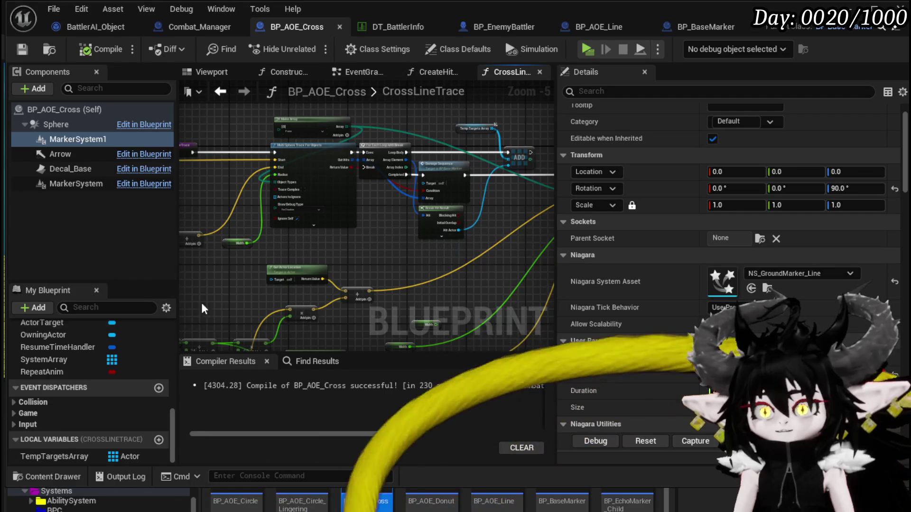
scroll(110, 346, up, 10)
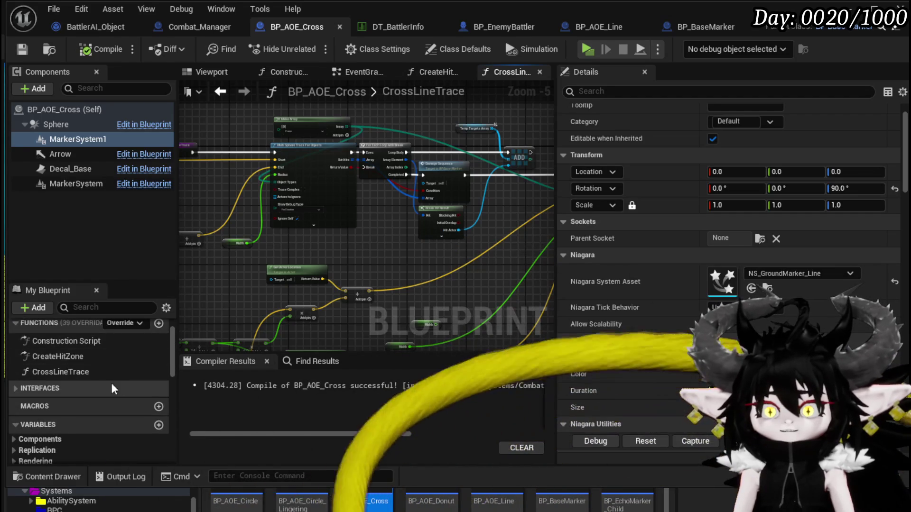
click(140, 323)
text(amage Se)
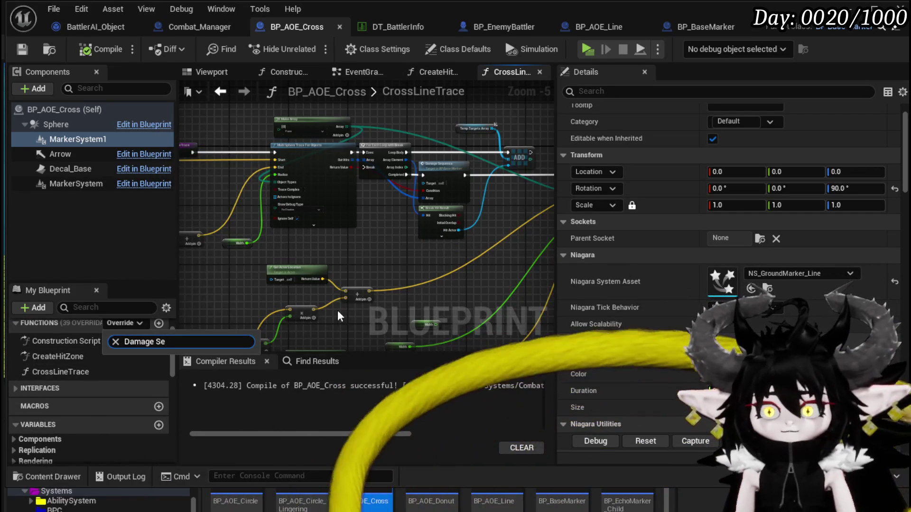
key(BackSpace)
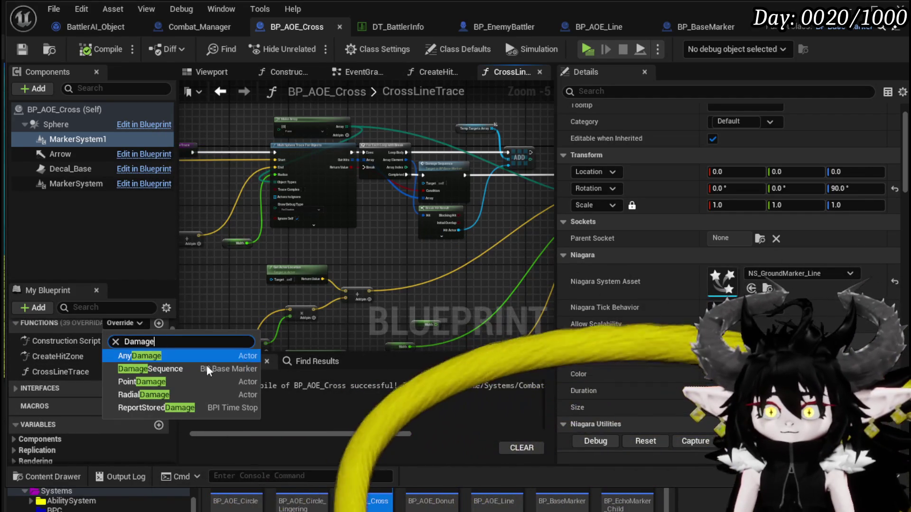
click(150, 368)
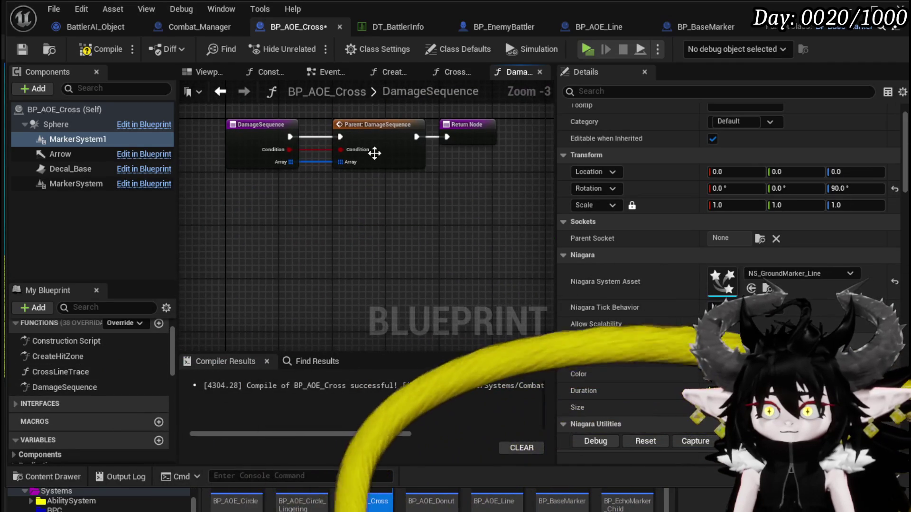
Paste the parent's DamageSequence nodes into BP_AOE_Cross and wire the Array into the For Each Loop.
key(ctrl+v)
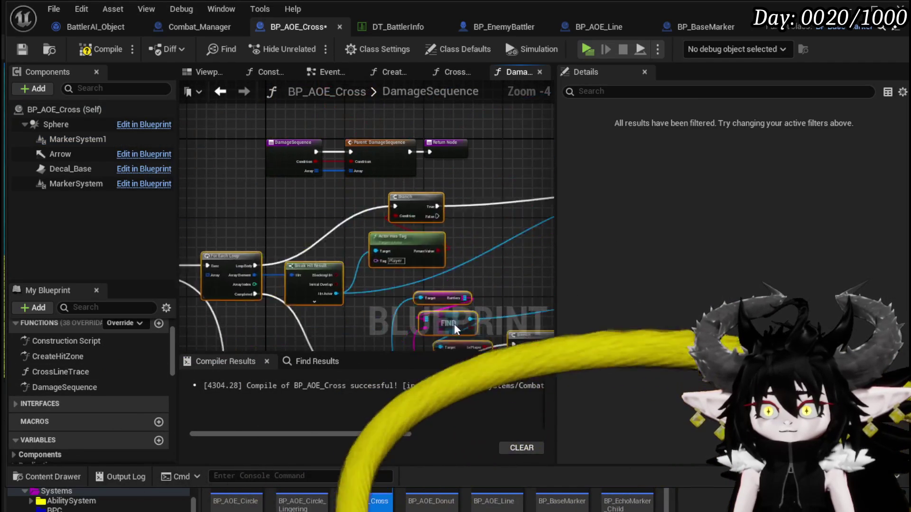
click(372, 203)
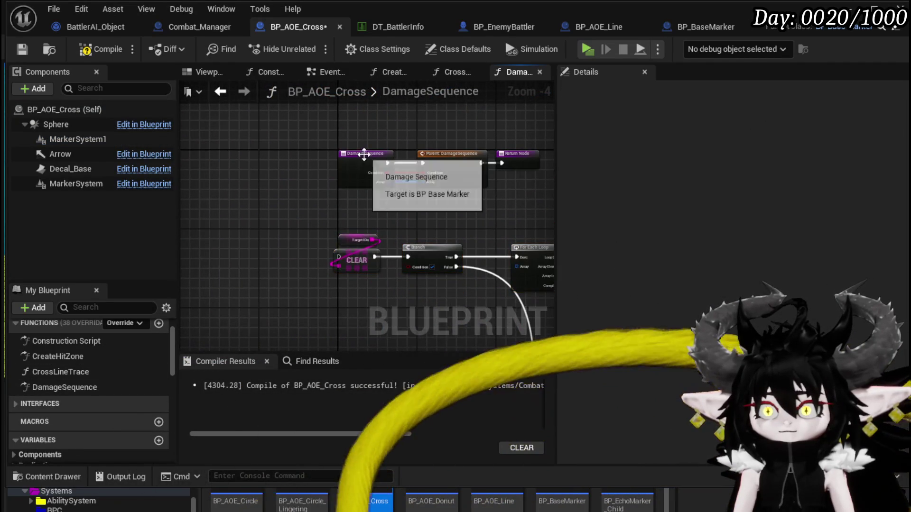
scroll(311, 255, up, 4)
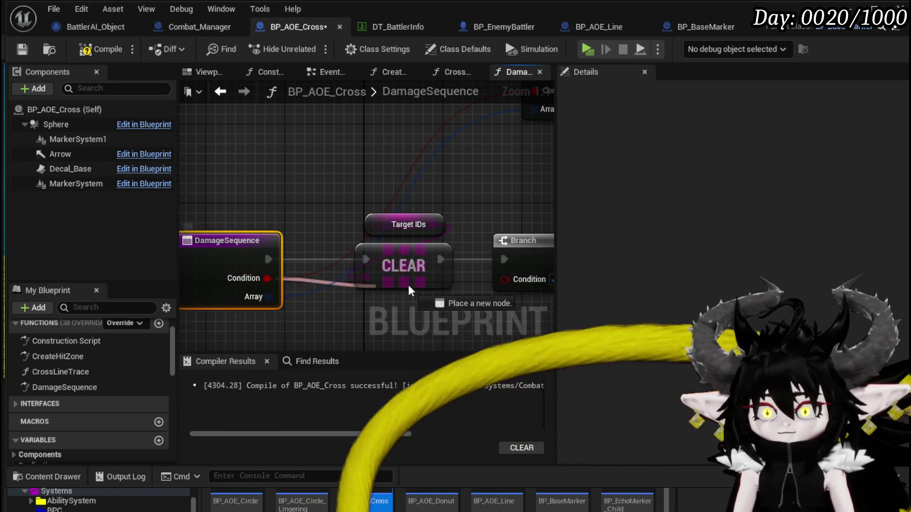
scroll(322, 240, down, 3)
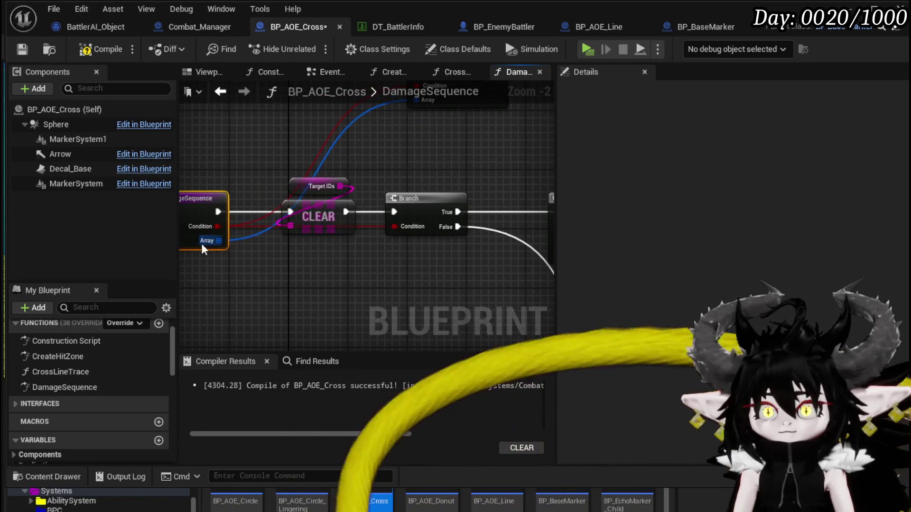
drag(365, 252, 426, 237)
scroll(368, 263, down, 4)
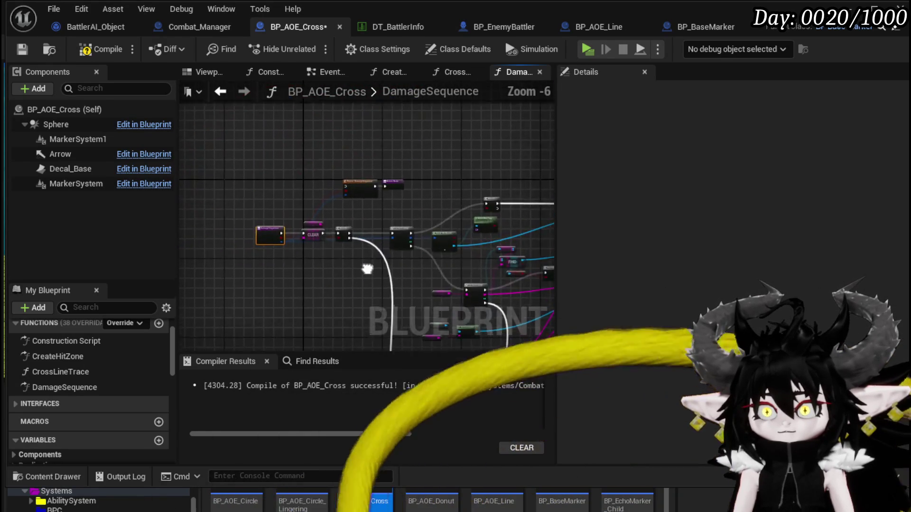
scroll(340, 208, up, 3)
Delete the unneeded Branch node, put the Return Node at the chain's end, and save BP_AOE_Cross.
mouse_move(473, 136)
mouse_down()
mouse_move(333, 247)
mouse_move(315, 248)
mouse_move(370, 186)
mouse_move(384, 272)
mouse_up()
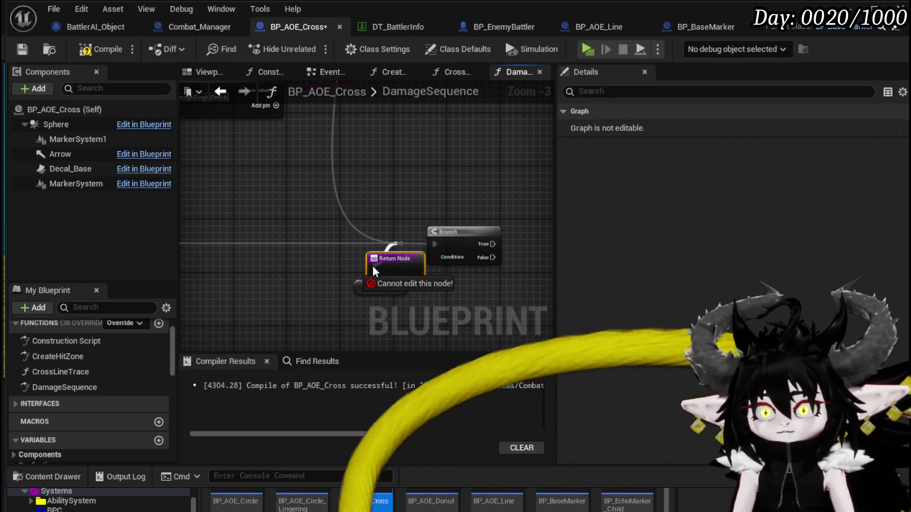
drag(452, 239, 508, 236)
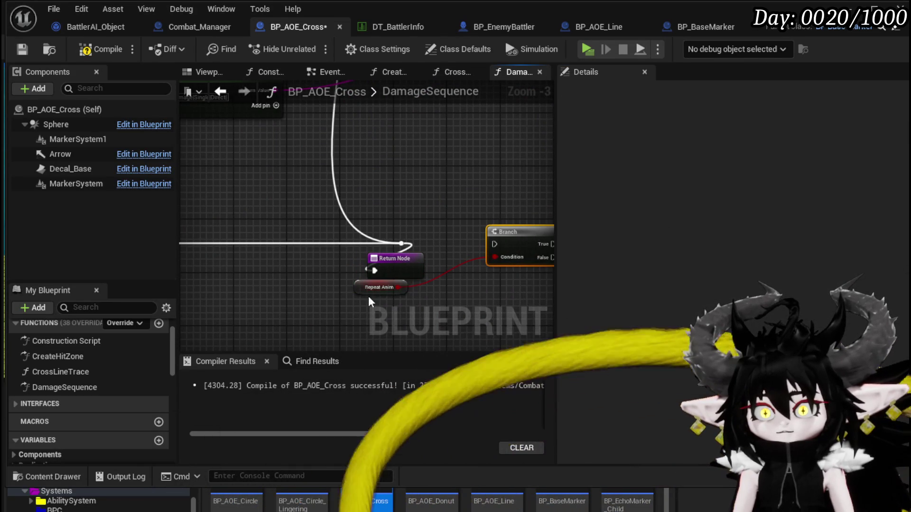
key(Delete)
drag(407, 266, 459, 245)
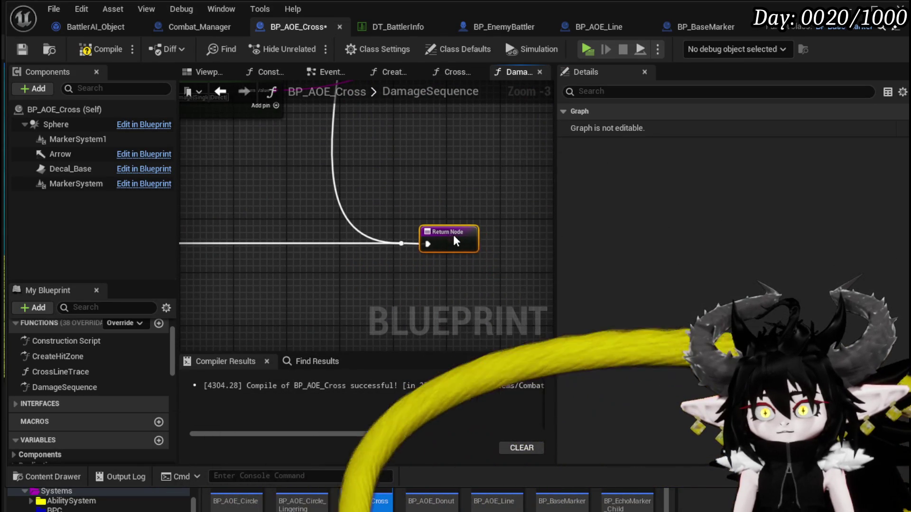
click(21, 50)
Shift the Return Node further right and dismiss the 'Destr' node search without adding anything.
scroll(458, 203, down, 4)
scroll(389, 214, up, 5)
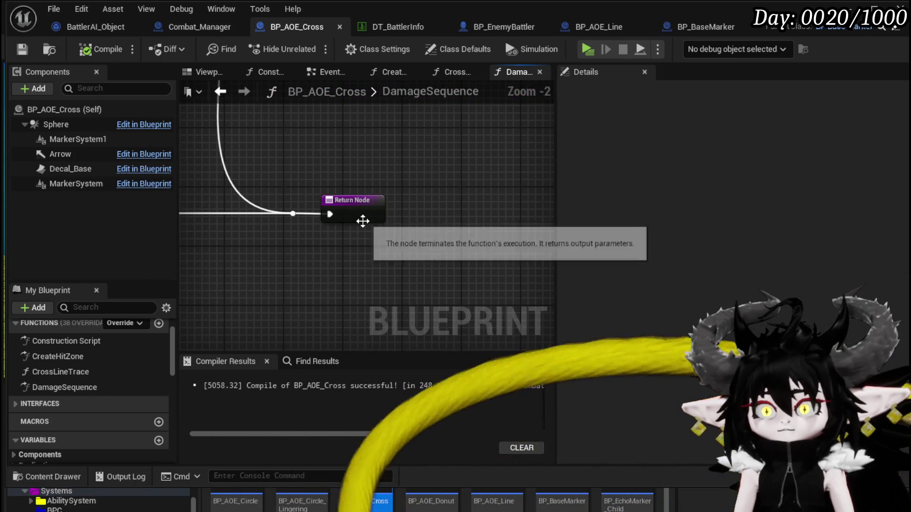
drag(361, 217, 445, 214)
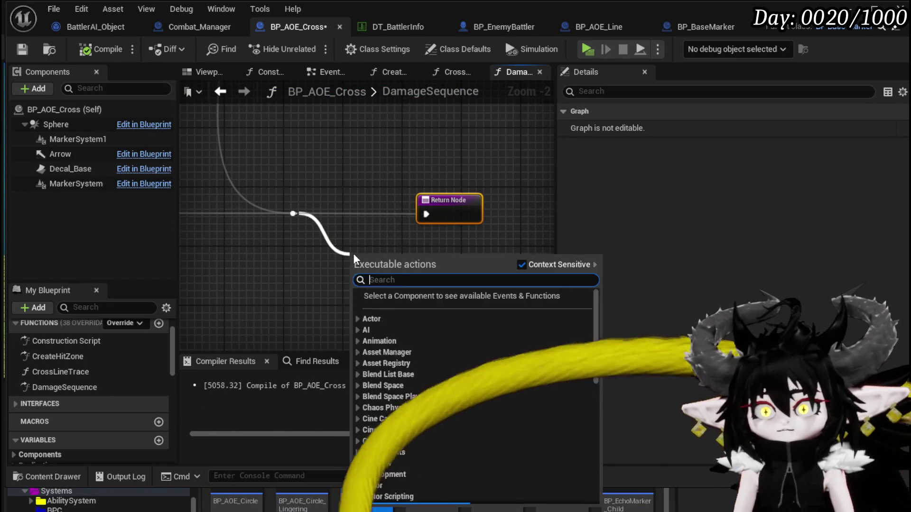
text(Destr)
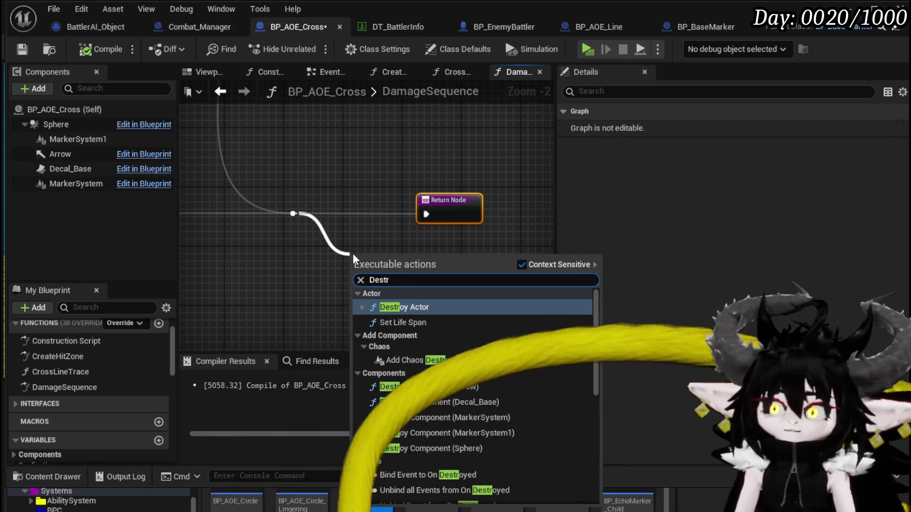
key(Escape)
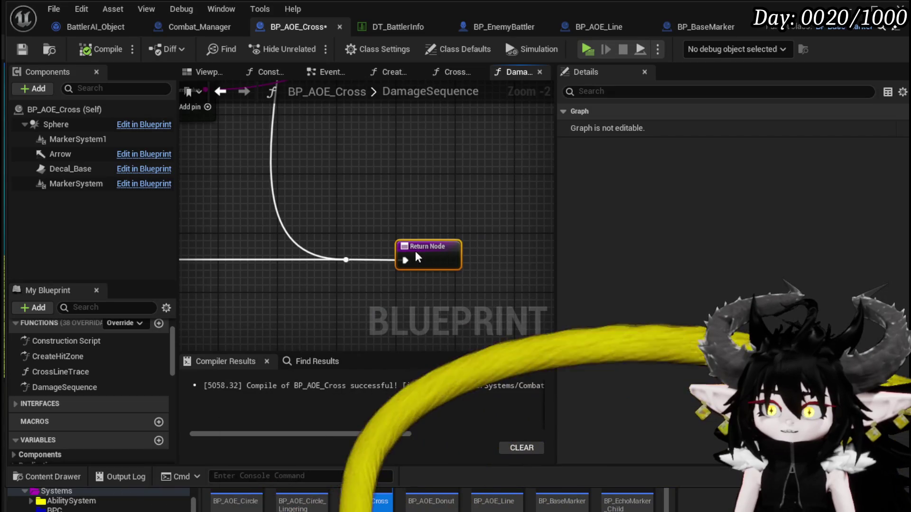
scroll(370, 199, down, 2)
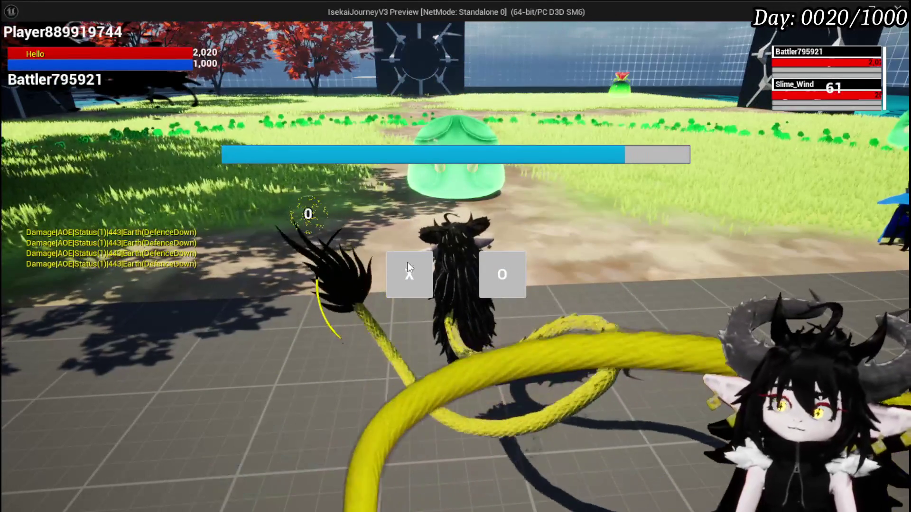
Answer the battle prompt, then confirm the turn with G so Slime_Wind's Cross attack plays out.
click(409, 271)
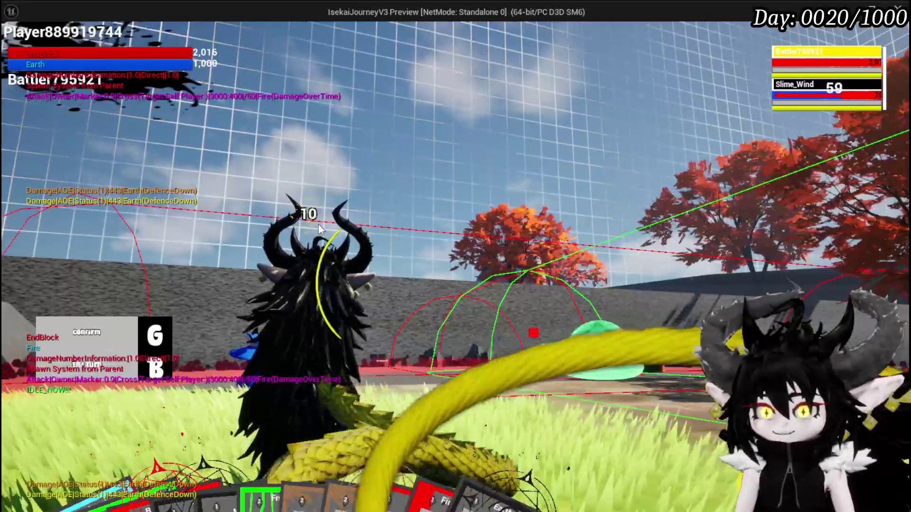
key(g)
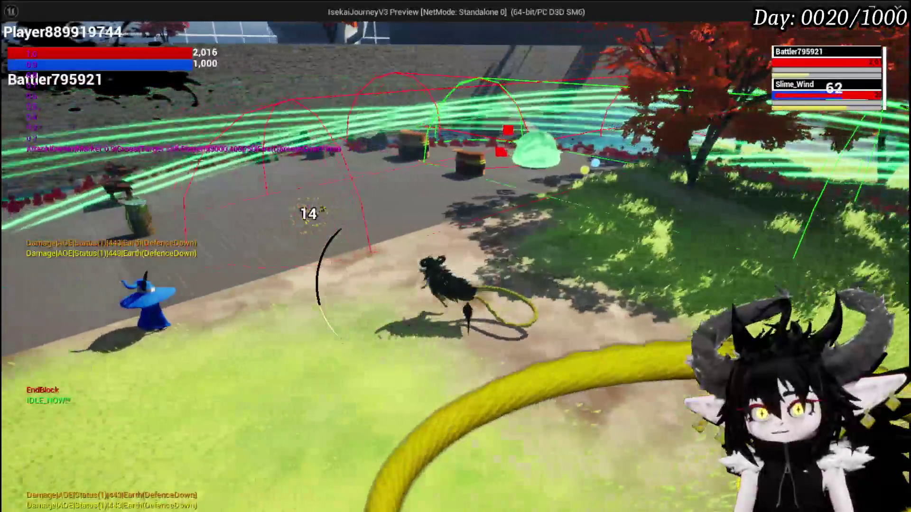
Leave the game preview and return to the L_DungeonCreationTest level editor.
key(alt+Tab)
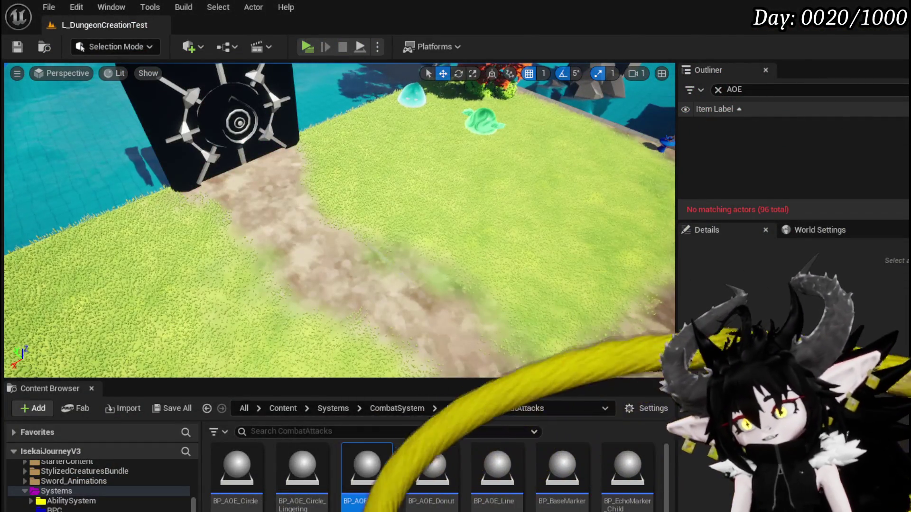
In DT_BattlerInfo, change the trailing 2 of Slime_Wind|Elite's CombatLogic Index [2] to 5.
double_click(367, 467)
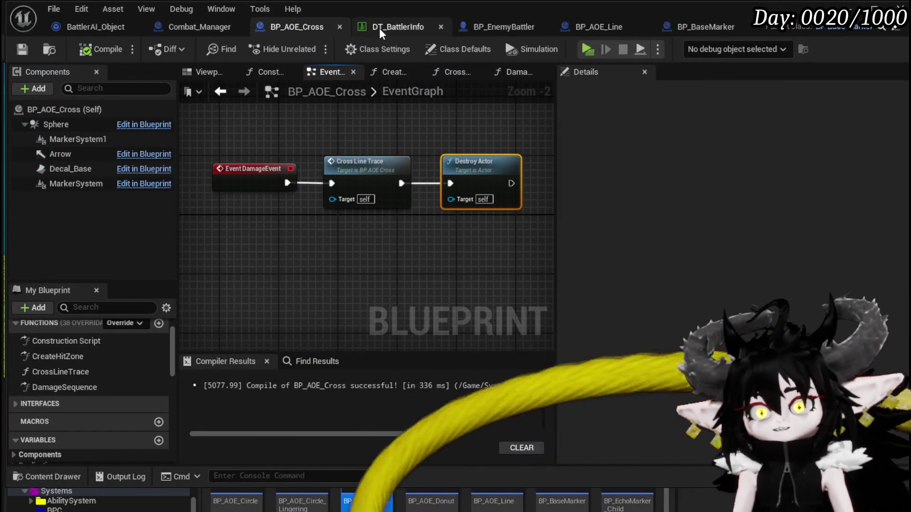
click(378, 28)
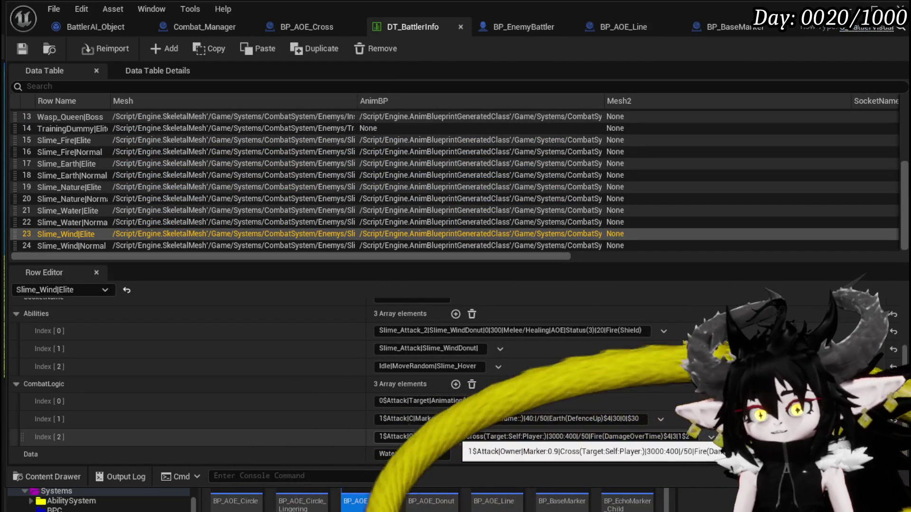
click(467, 438)
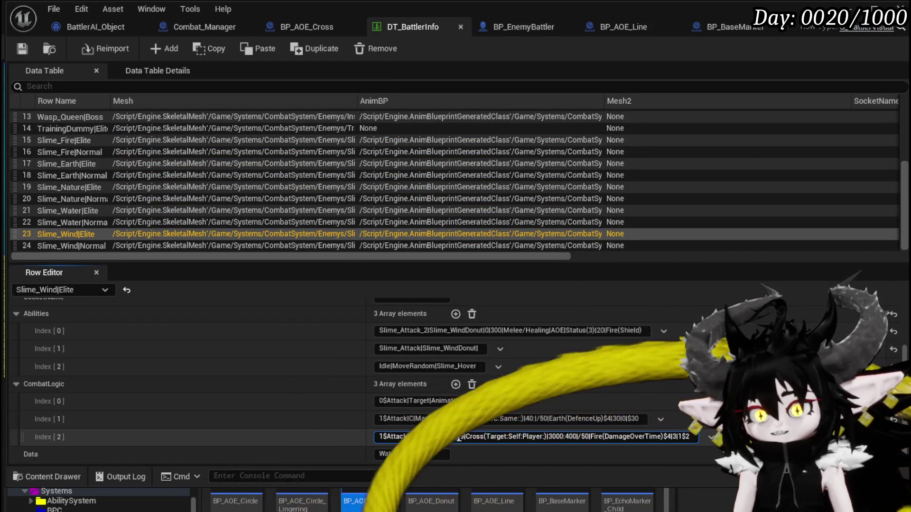
key(shift+Left)
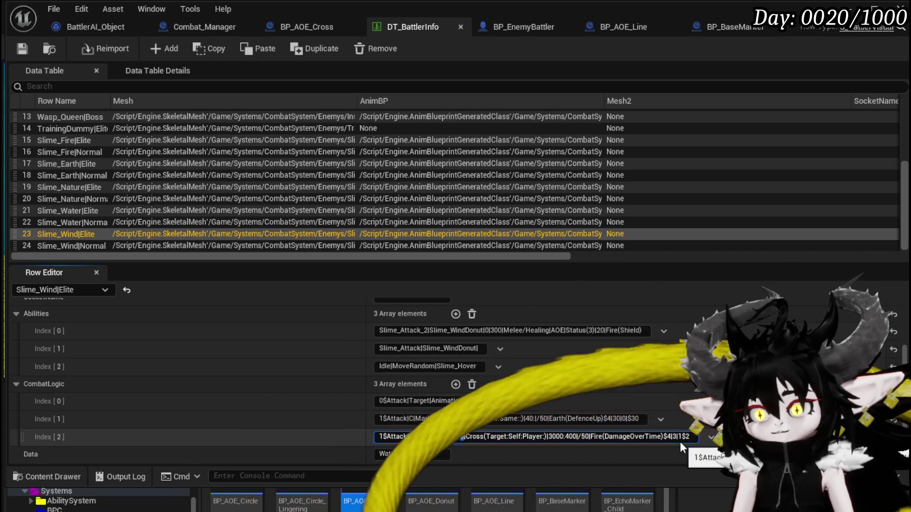
double_click(686, 437)
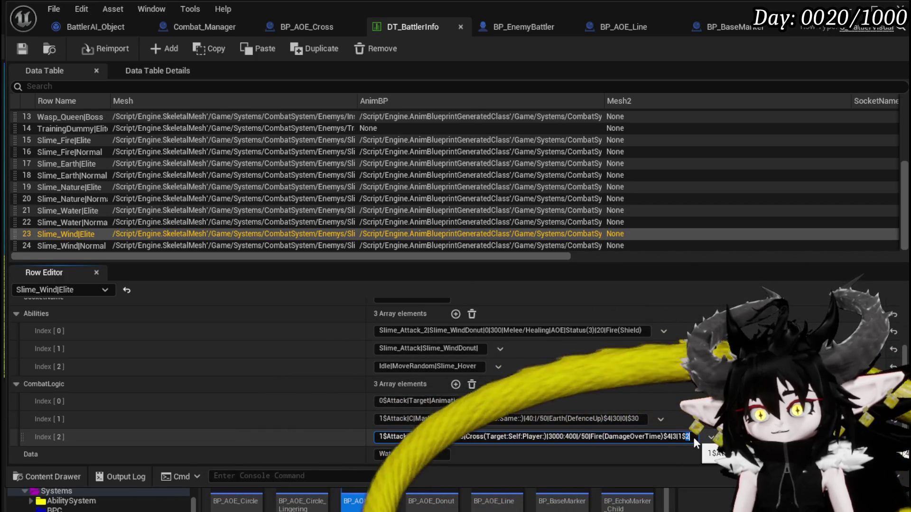
text(5)
key(Return)
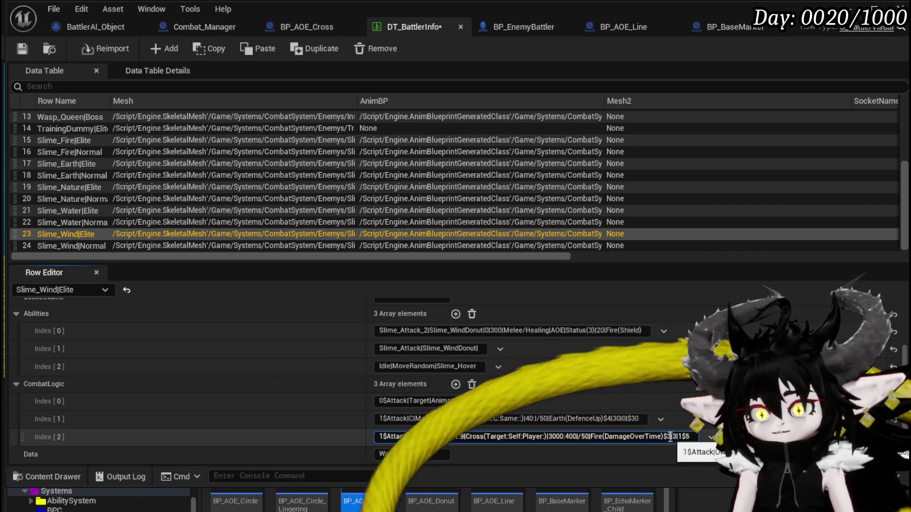
click(569, 437)
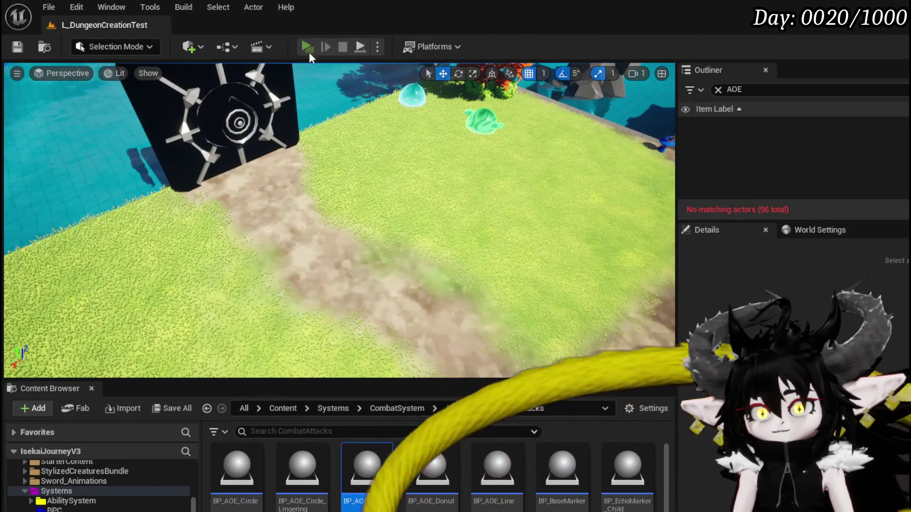
Play the level, confirm the turn with G, watch the 6000:350 cross attack, then stop the preview.
click(308, 47)
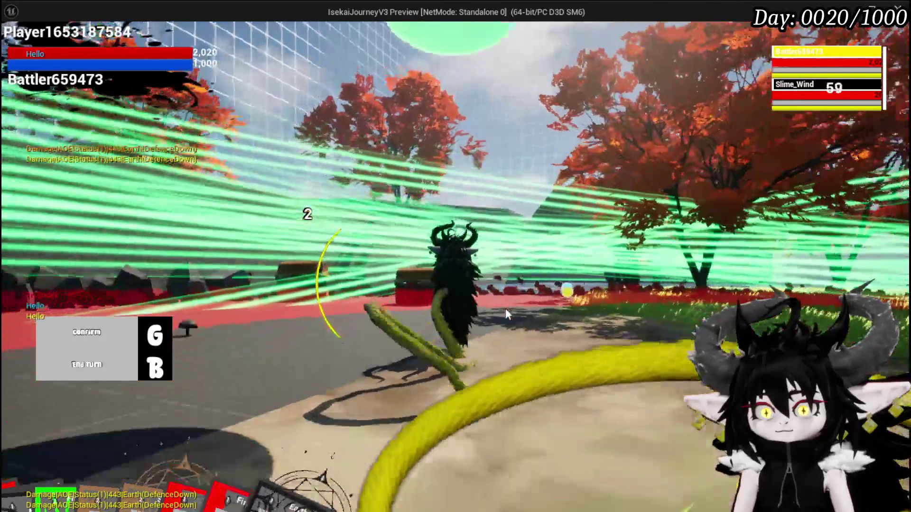
key(g)
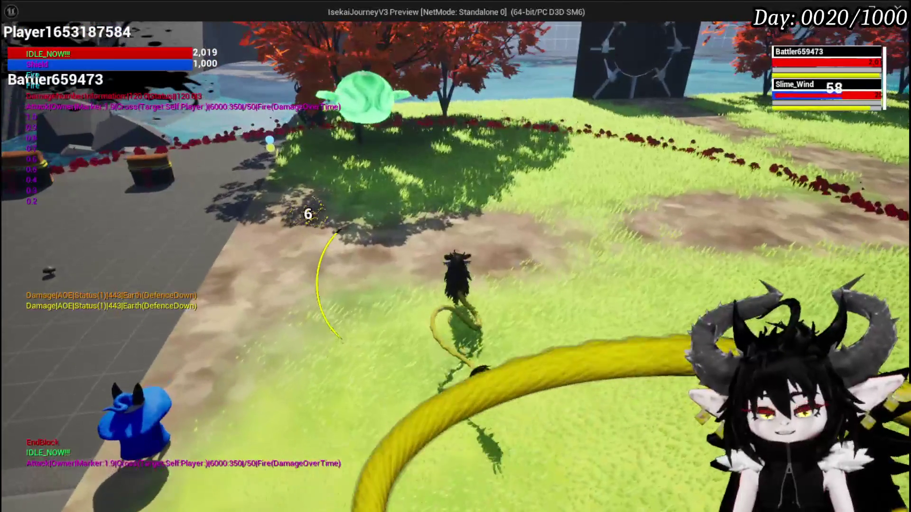
key(Escape)
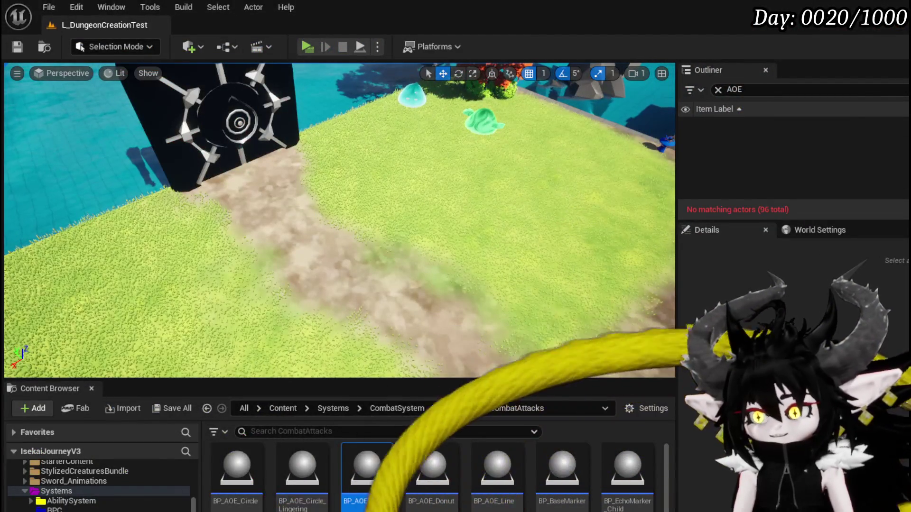
Change Slime_Wind|Elite's cross attack value to 350 in DT_BattlerInfo and save the table.
key(alt+Tab)
click(579, 437)
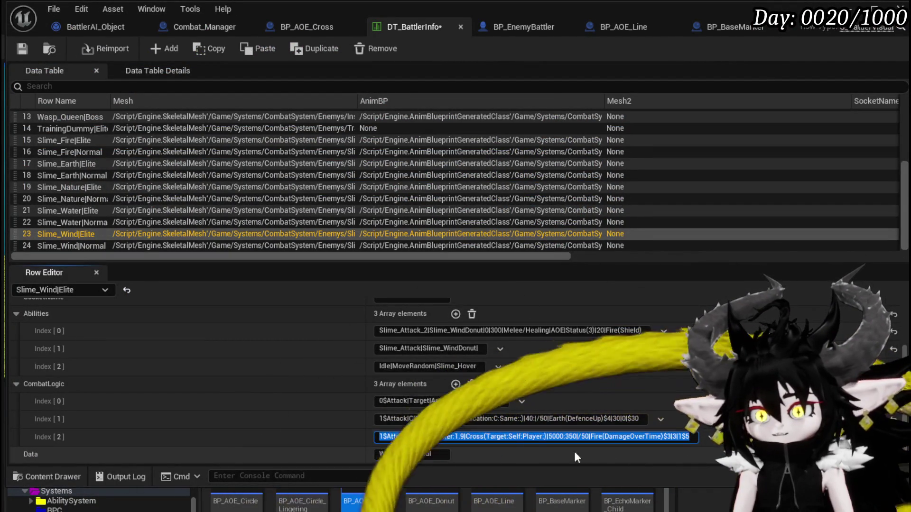
key(Return)
key(ctrl+s)
click(571, 436)
text(0)
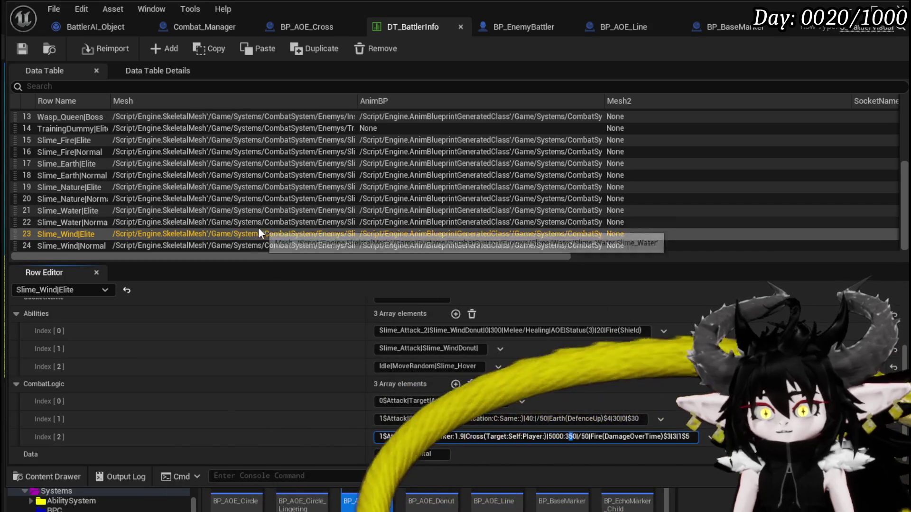
click(17, 52)
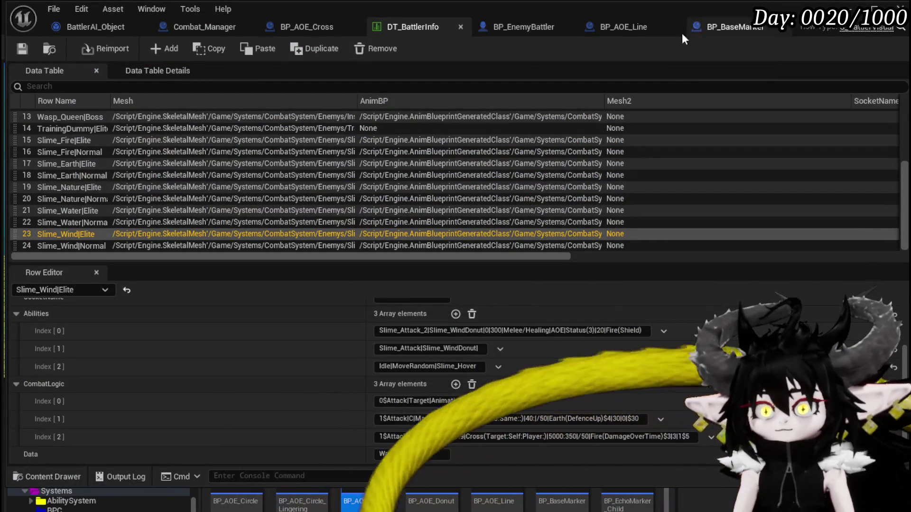
Start and cancel a new Niagara System in VFX, then select E_SimpleSlash in VFX/Emitters.
scroll(124, 485, down, 5)
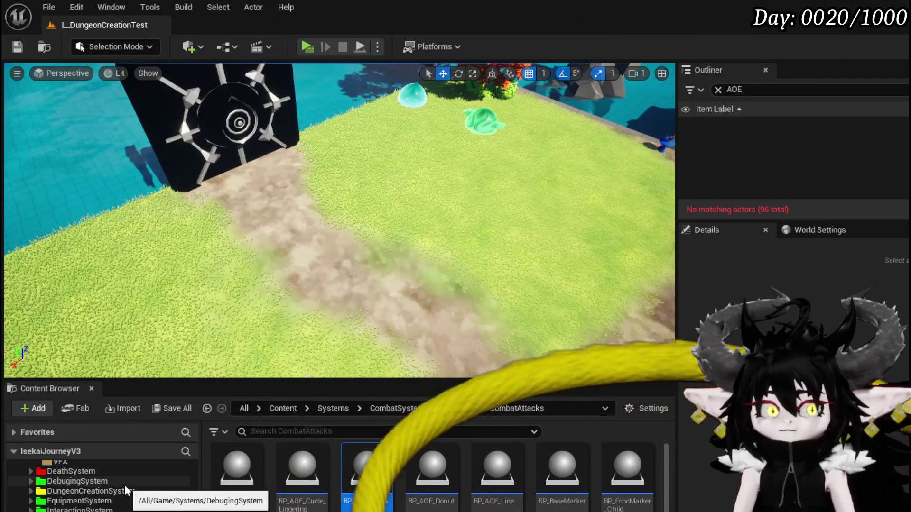
scroll(124, 484, down, 3)
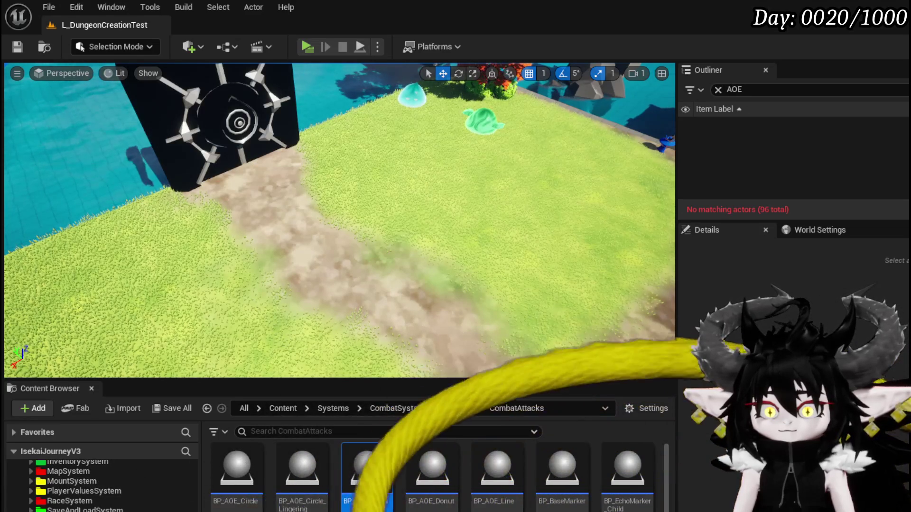
key(alt+Left)
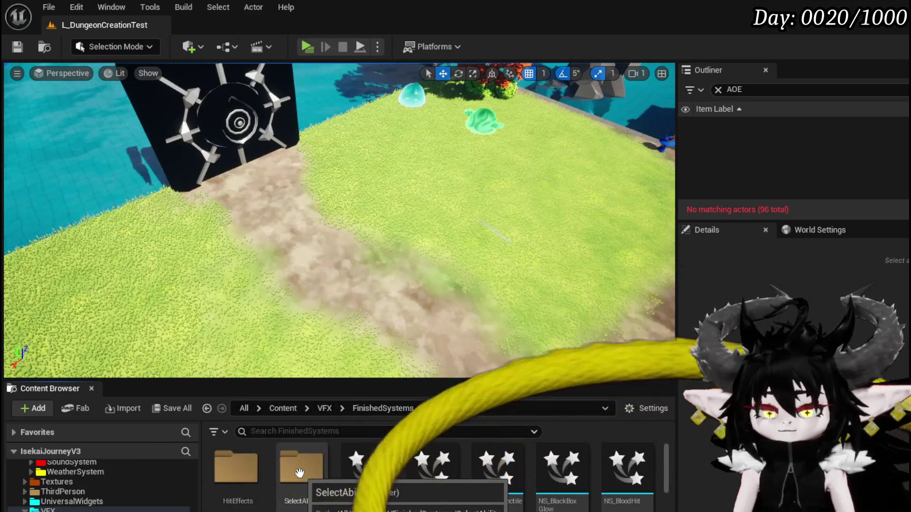
scroll(379, 475, down, 2)
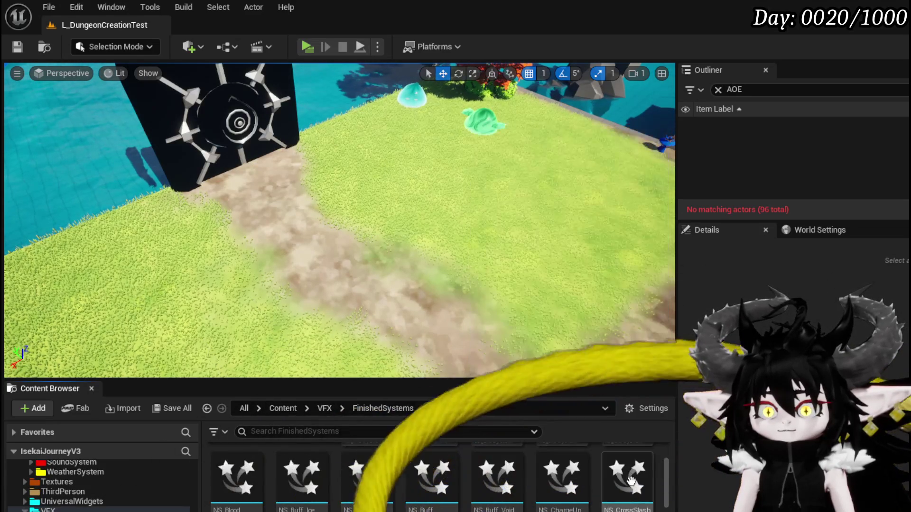
right_click(660, 480)
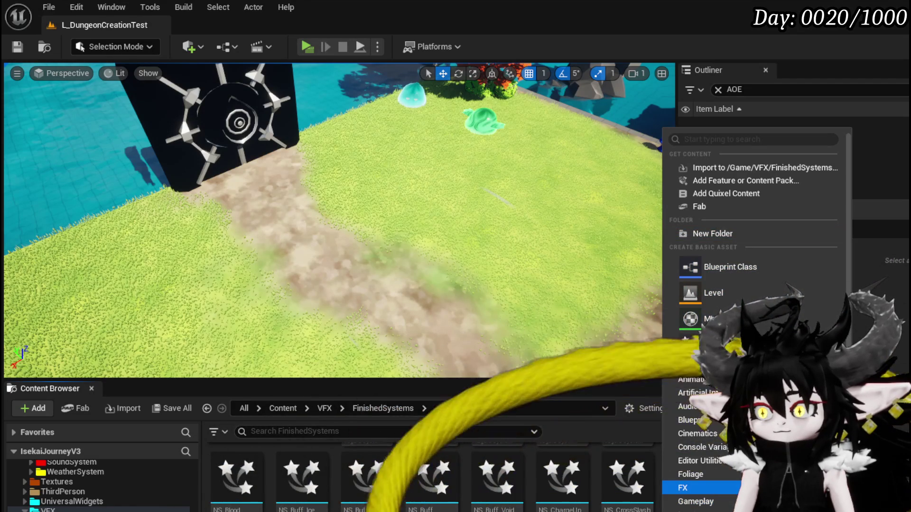
click(616, 488)
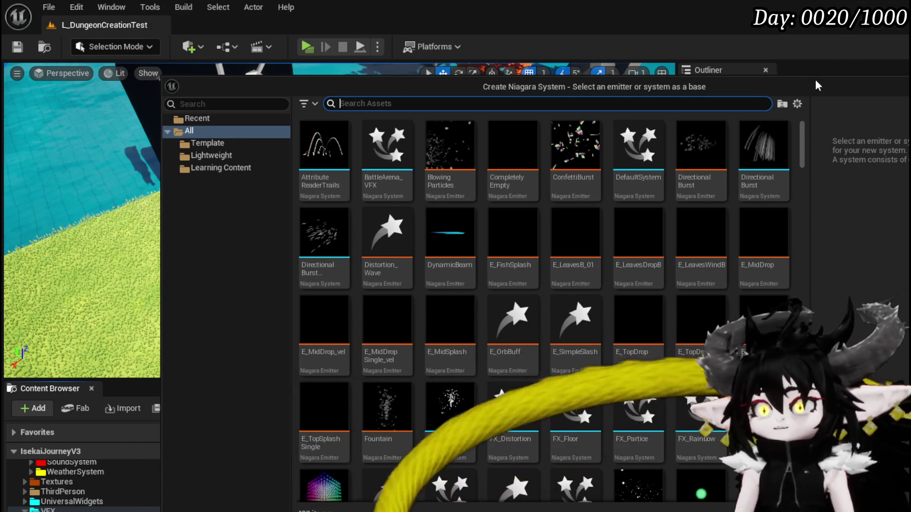
key(Escape)
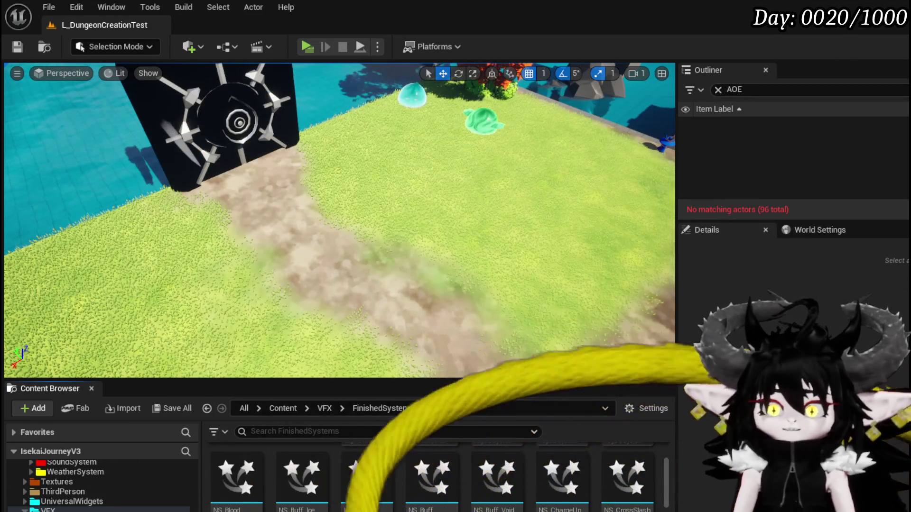
click(206, 408)
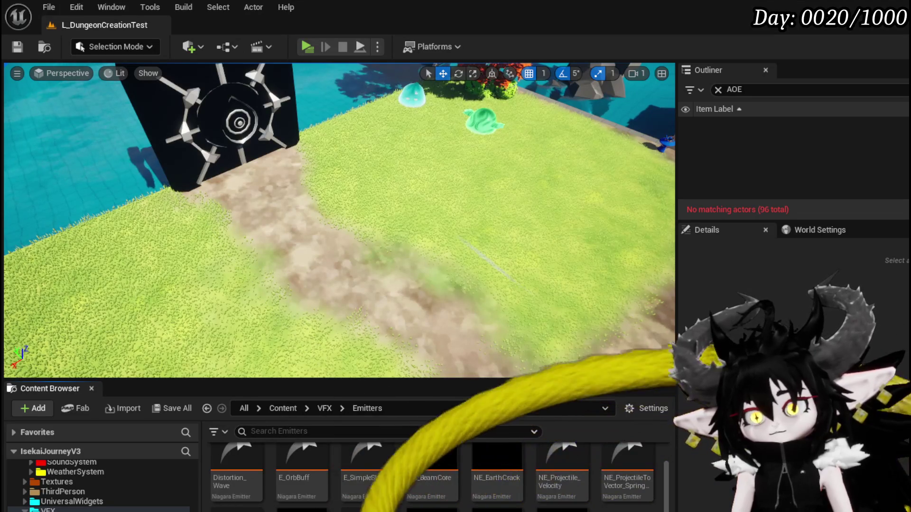
click(367, 451)
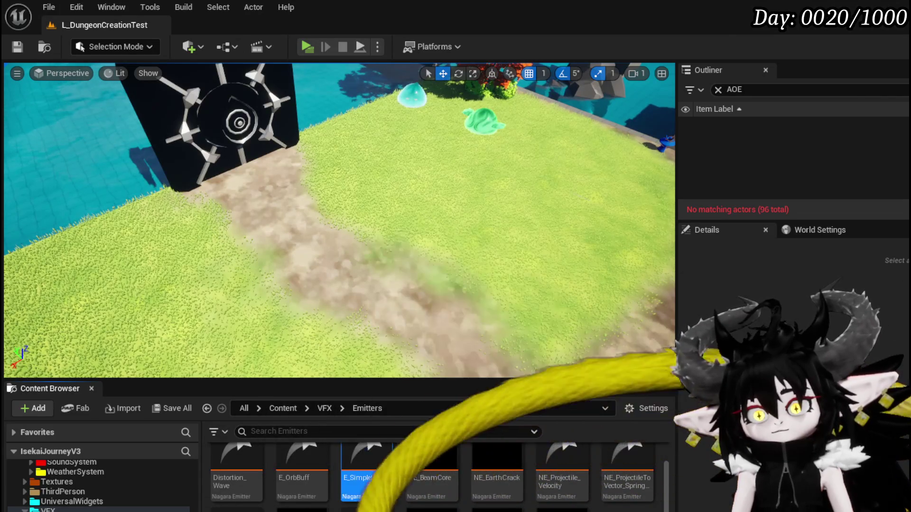
Open E_SimpleSlash, view its user parameters, then close the E_SimpleSlash and WaterSplashDirectional editors.
double_click(367, 450)
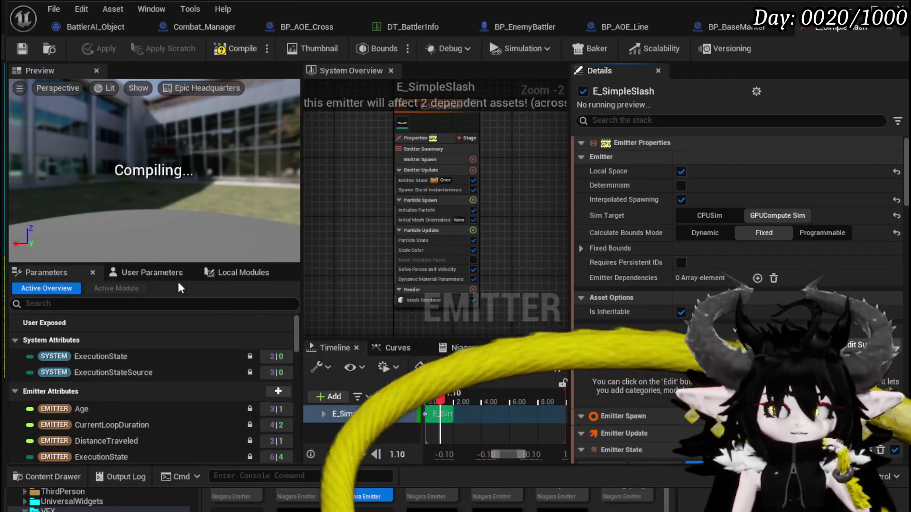
click(152, 272)
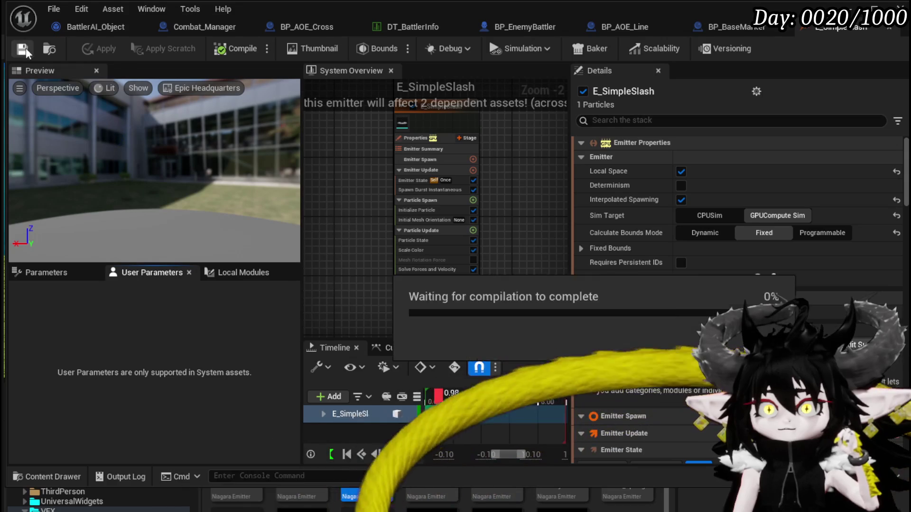
click(890, 31)
key(alt+Tab)
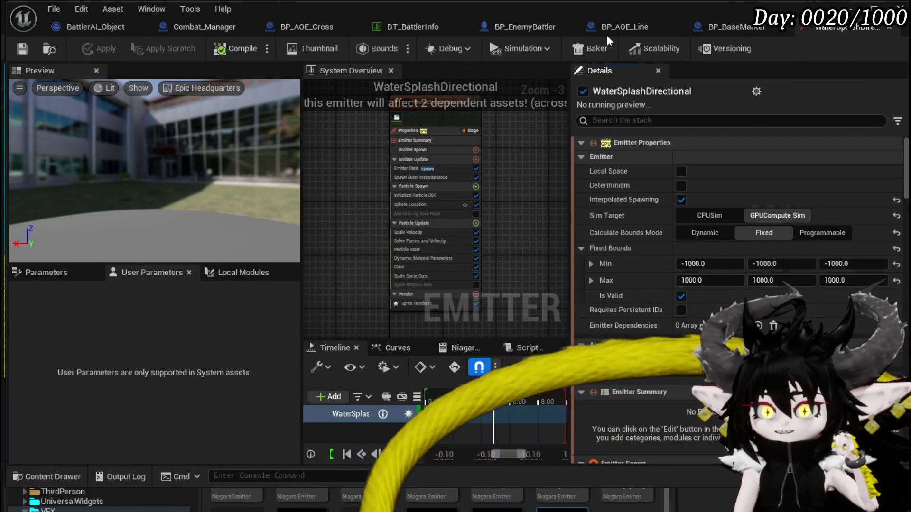
click(885, 29)
click(860, 9)
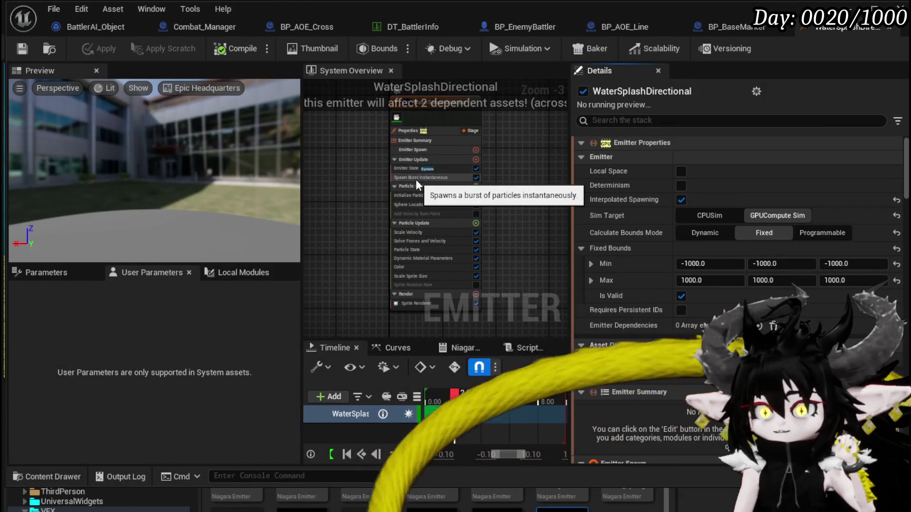
scroll(415, 179, up, 3)
Reopen E_SimpleSlash, inspect its Initialize Particle settings, and close the editor.
click(420, 203)
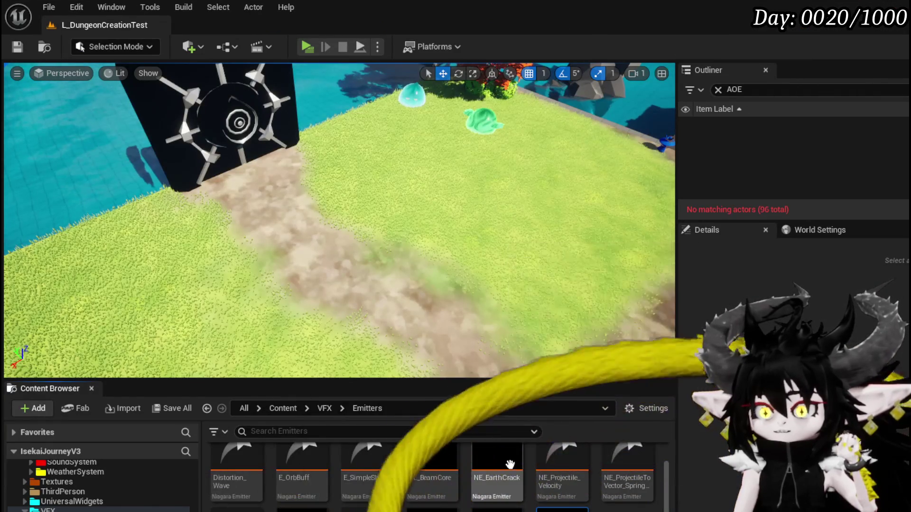
click(348, 459)
double_click(348, 460)
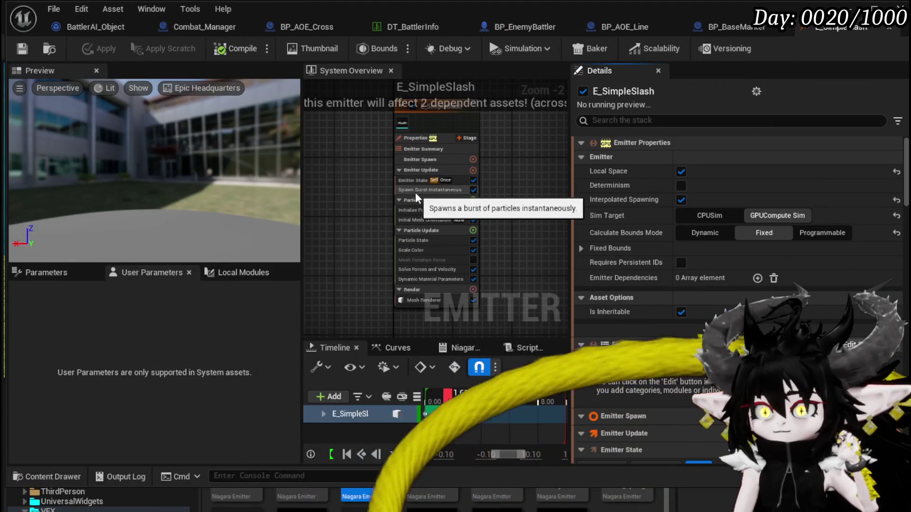
click(417, 210)
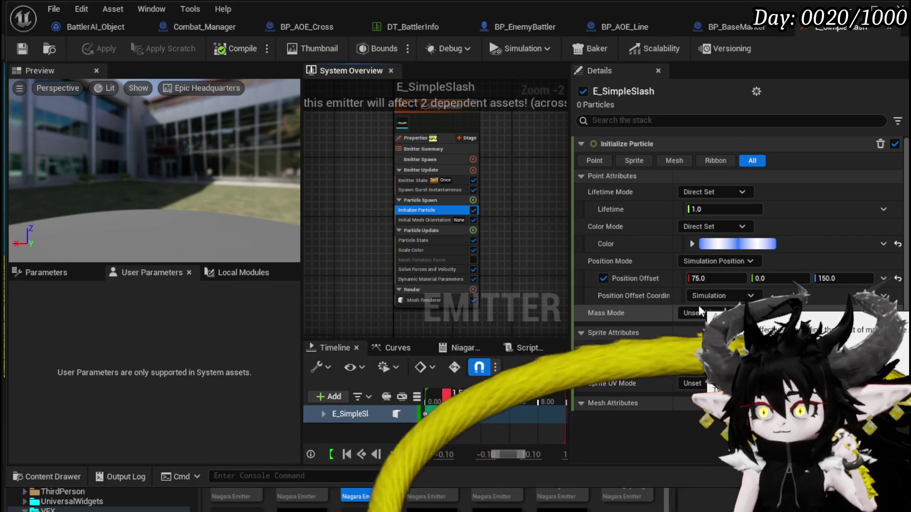
click(889, 30)
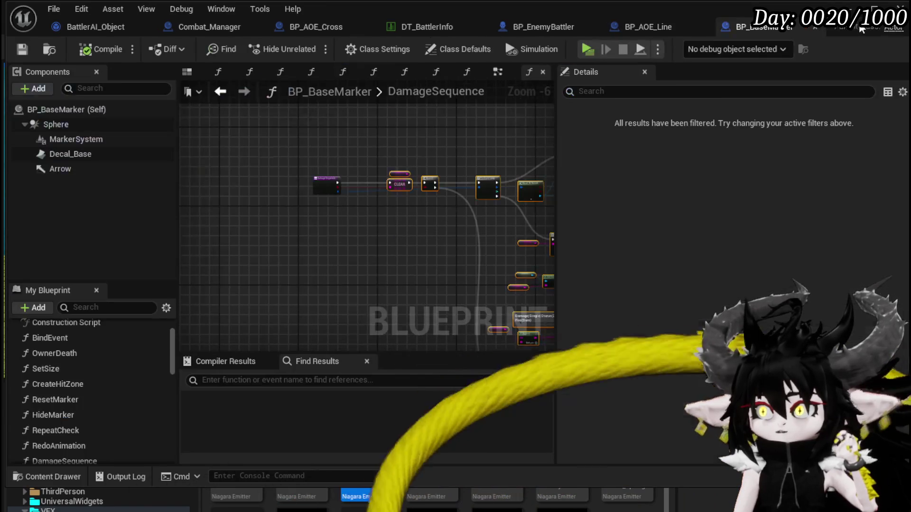
click(902, 7)
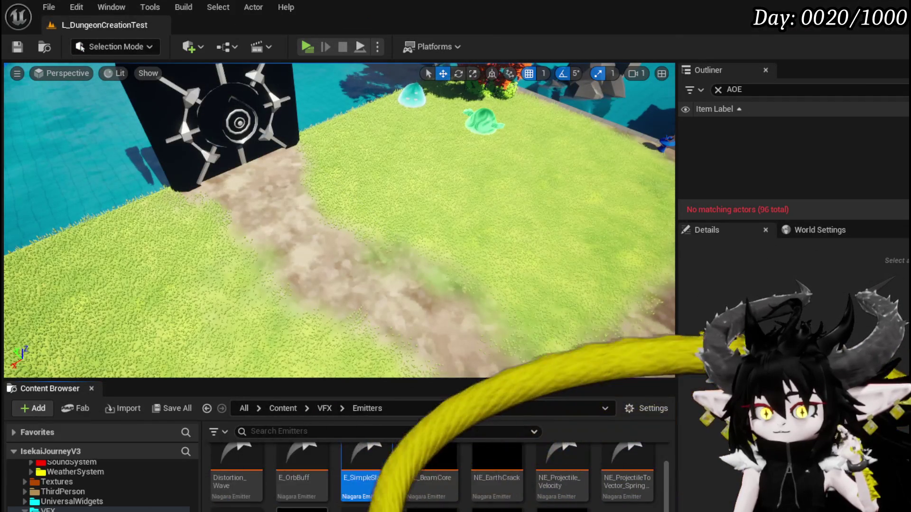
Inspect NE_SpawnAtLocation's Initialize Particle settings, close it, and move to the FinishedSystems folder.
double_click(367, 458)
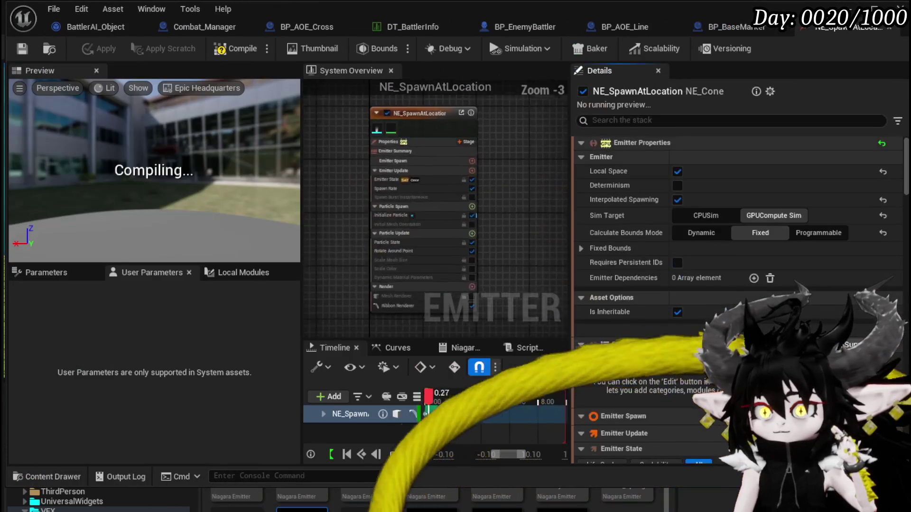
click(416, 208)
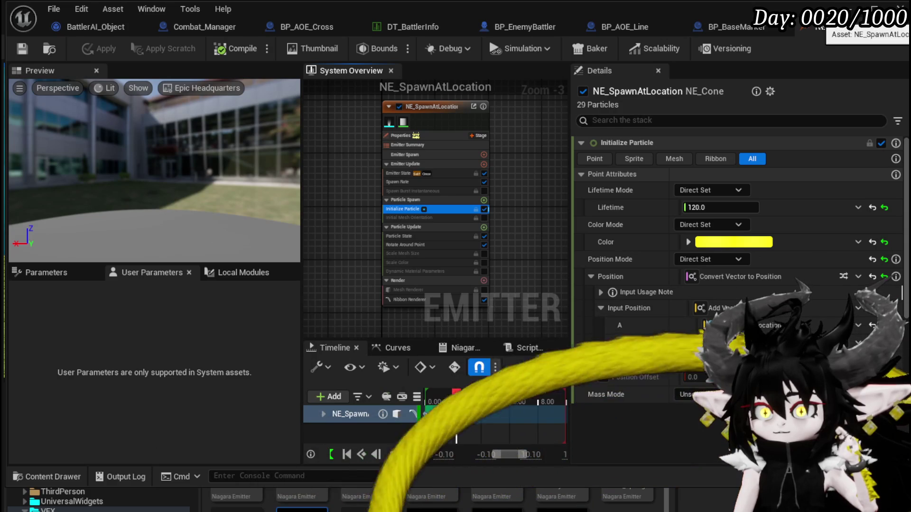
click(888, 27)
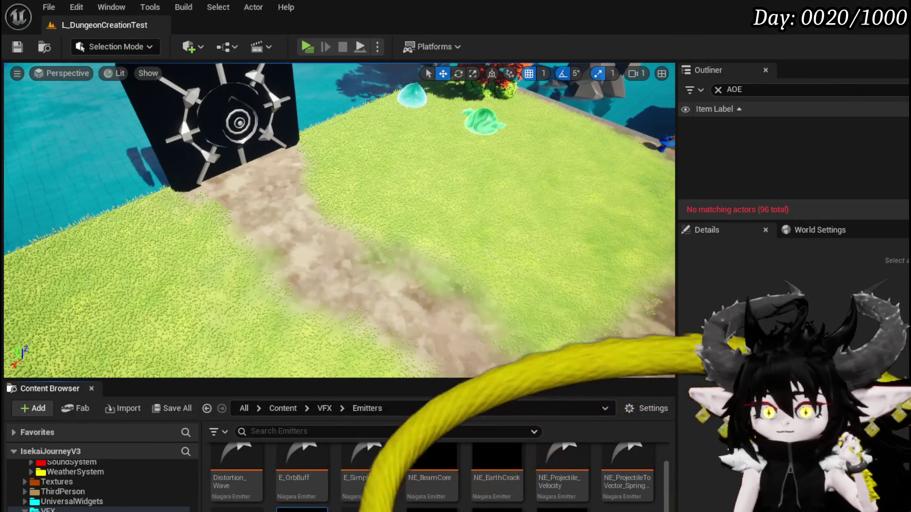
key(alt+Left)
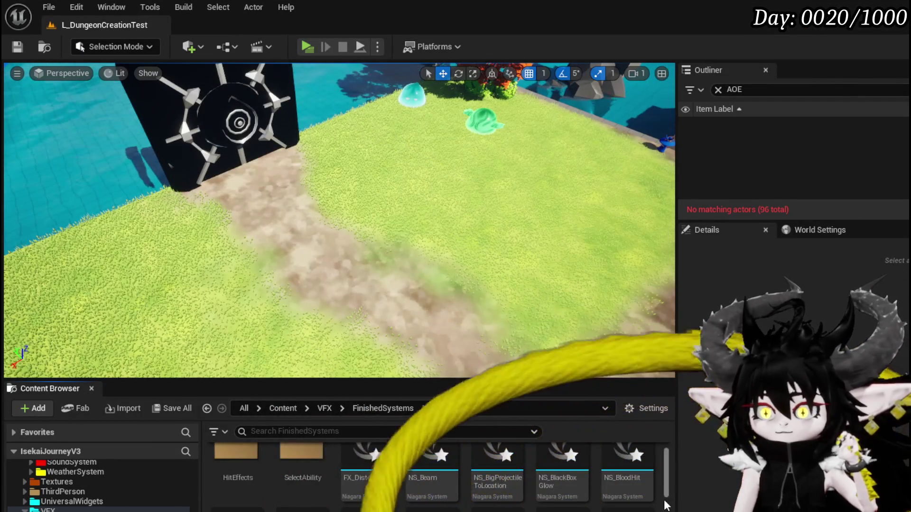
Create a Niagara system from the NE_SpawnAtLocation emitter in FinishedSystems and name it NS_WindCross.
right_click(665, 475)
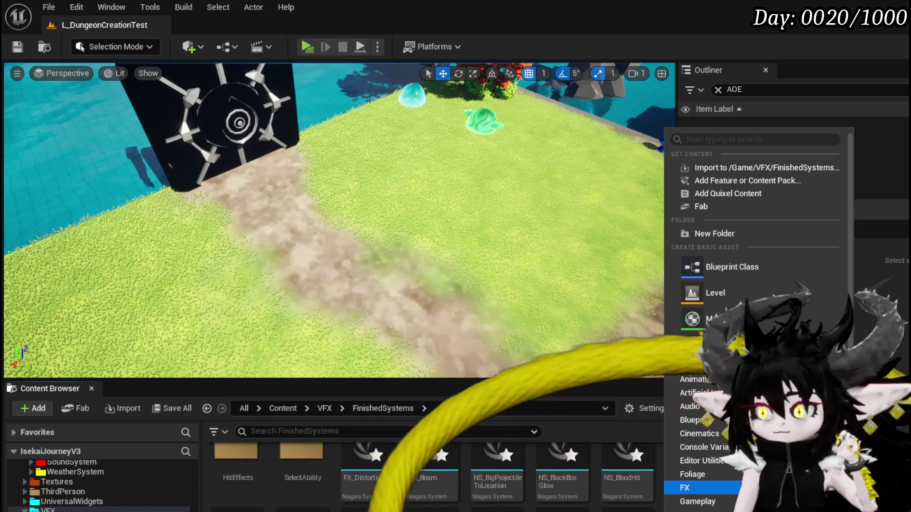
click(877, 489)
text(spawna)
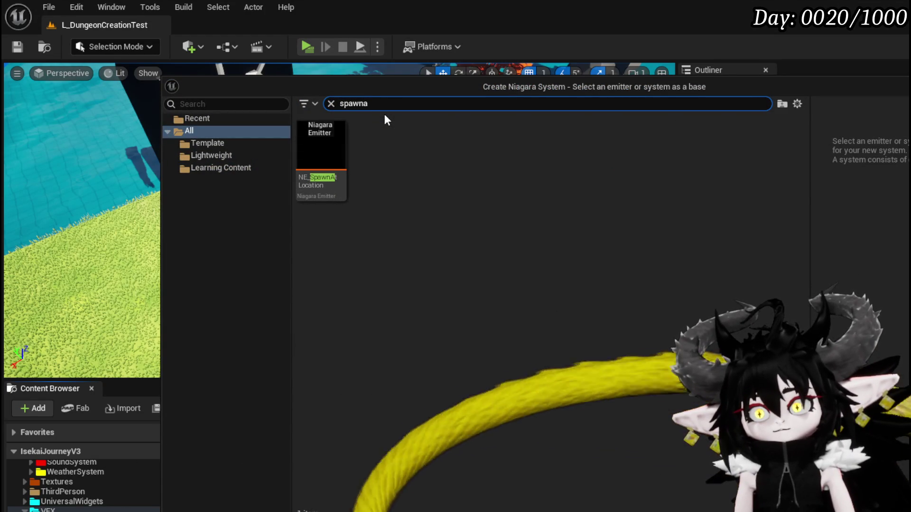
click(334, 138)
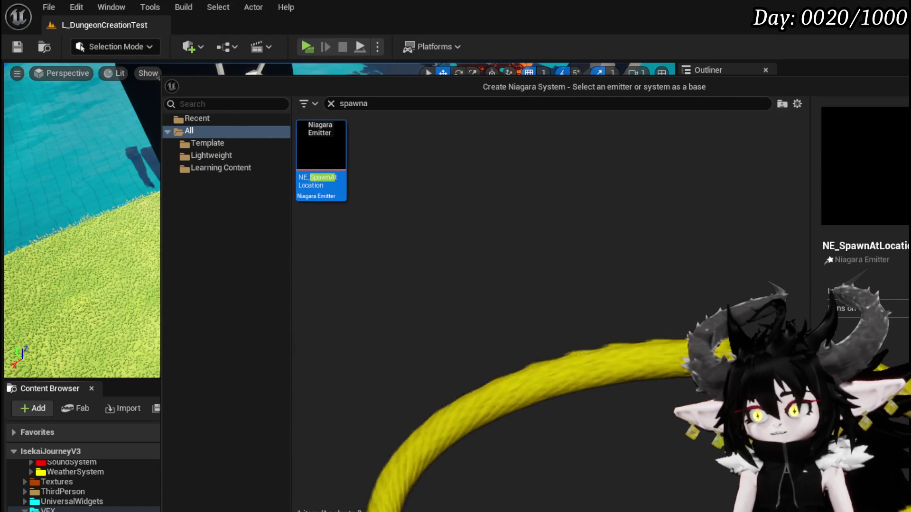
key(Return)
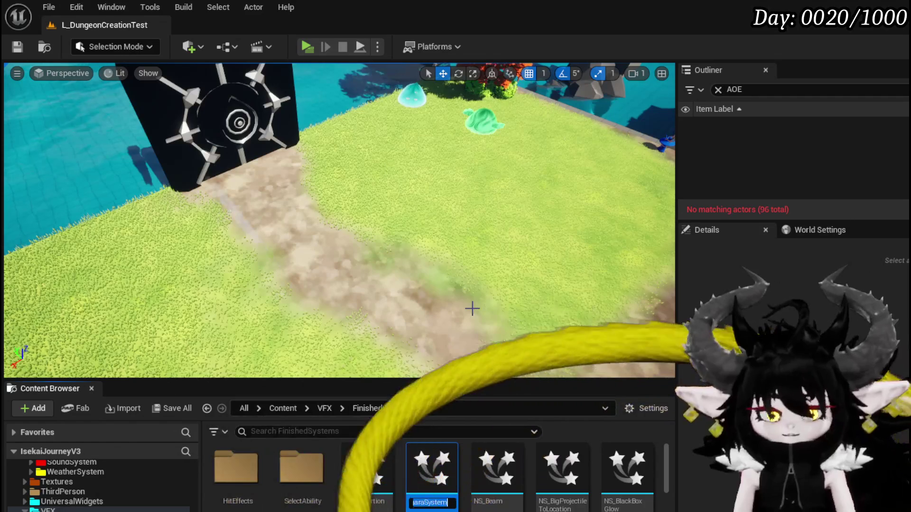
text(NS_WindCross)
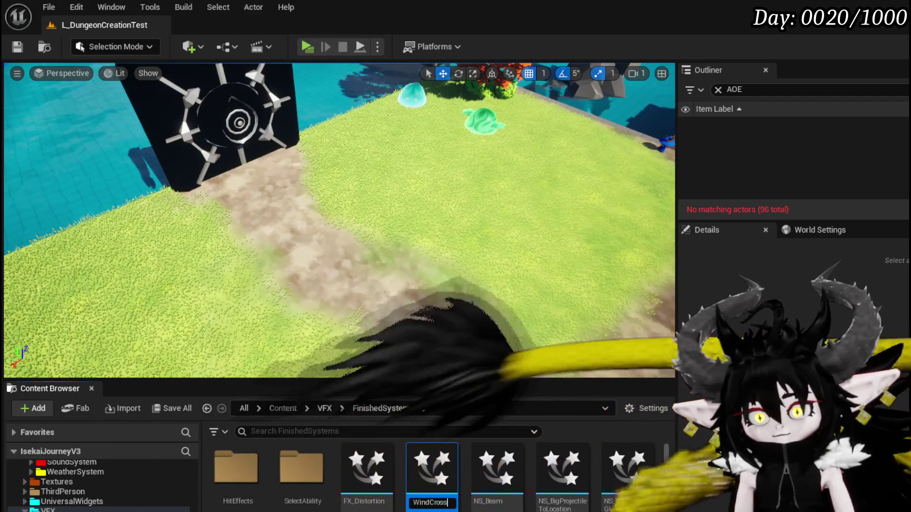
key(Return)
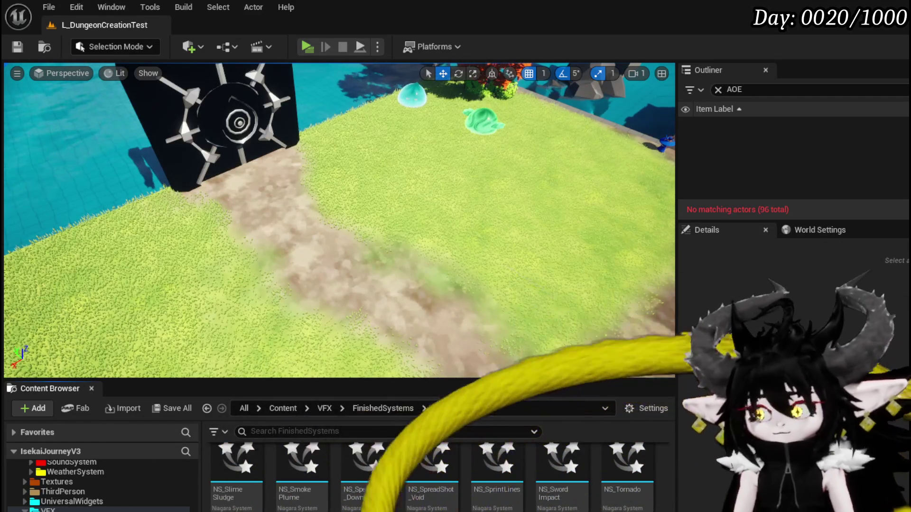
Save NS_SingleBlade and NS_WindCross, open NS_WindCross, and bring up its emitter's renderer list.
key(ctrl+shift+s)
key(Return)
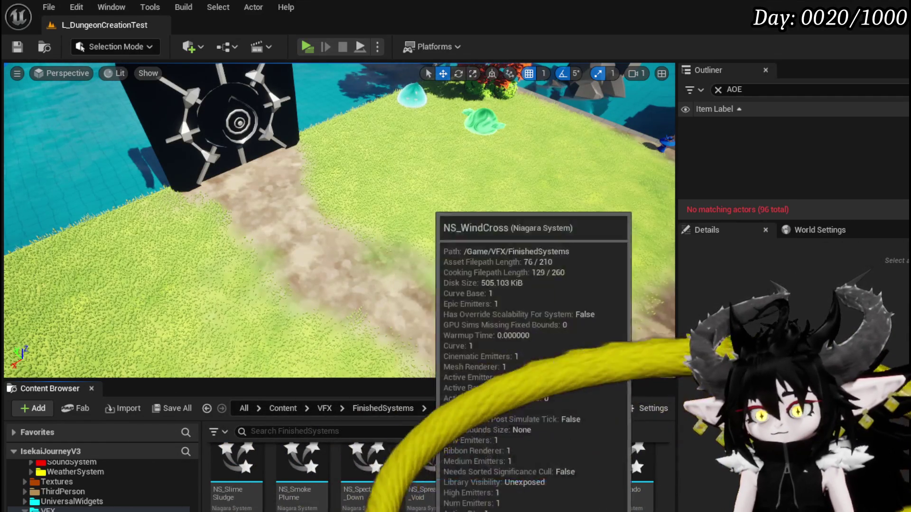
double_click(678, 475)
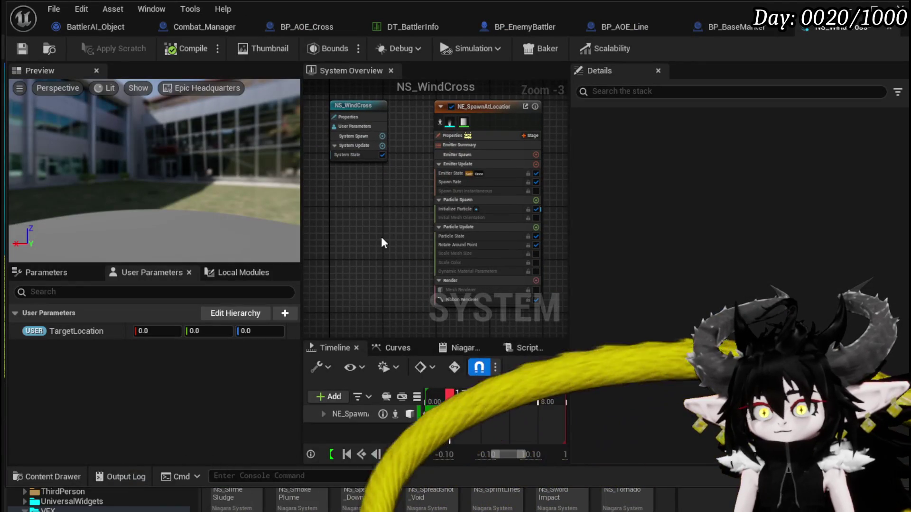
scroll(377, 239, up, 2)
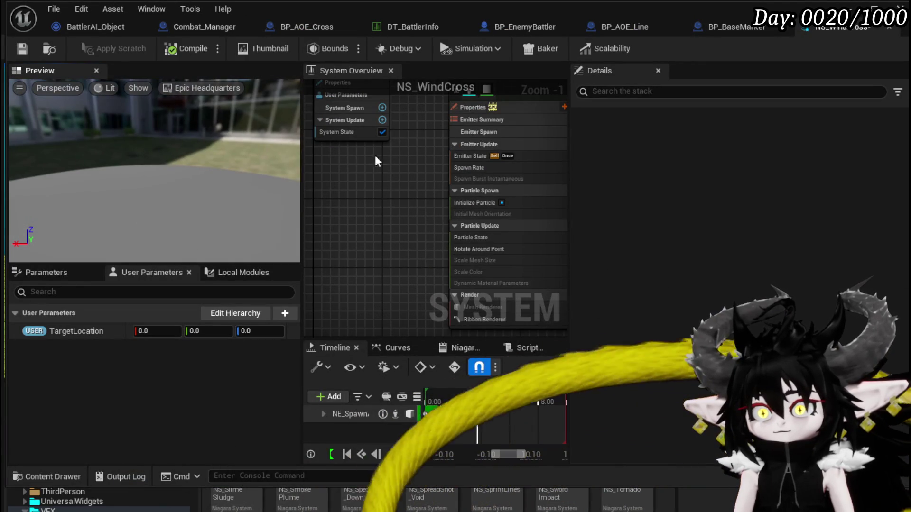
mouse_move(530, 206)
mouse_down()
mouse_move(487, 250)
mouse_move(517, 104)
mouse_up()
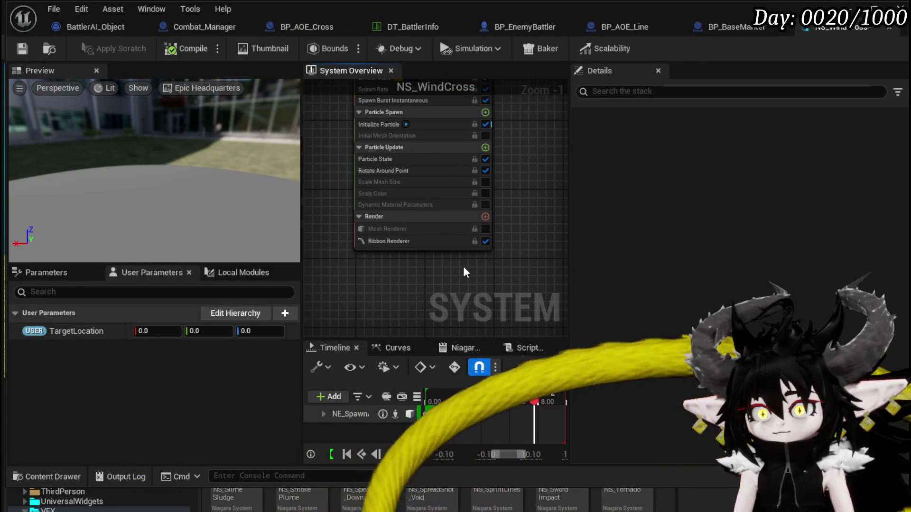
click(486, 217)
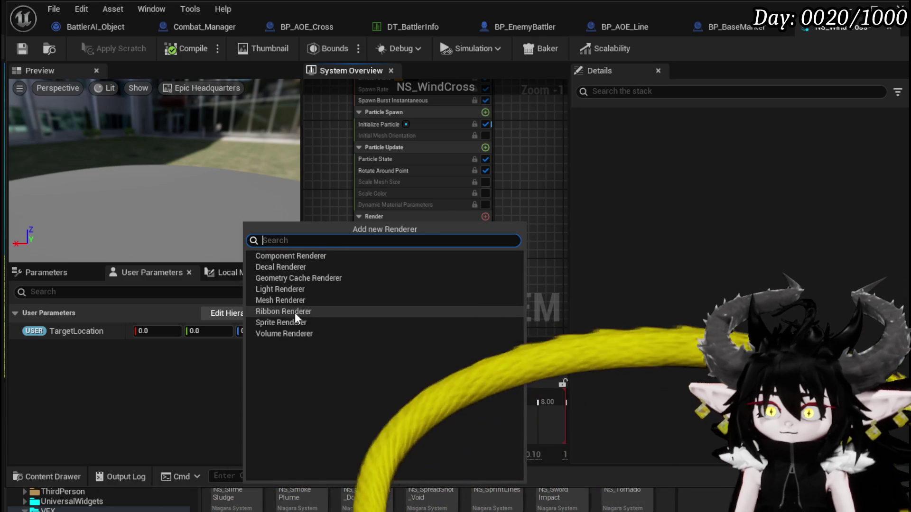
Add a sprite renderer to the emitter and set the burst's Instantaneous Spawn Count to 50.
click(284, 322)
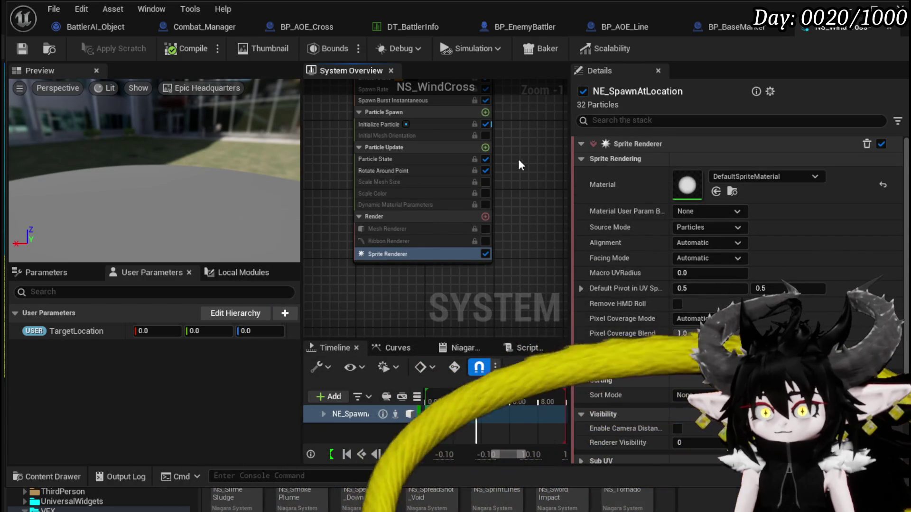
scroll(396, 180, up, 2)
click(424, 176)
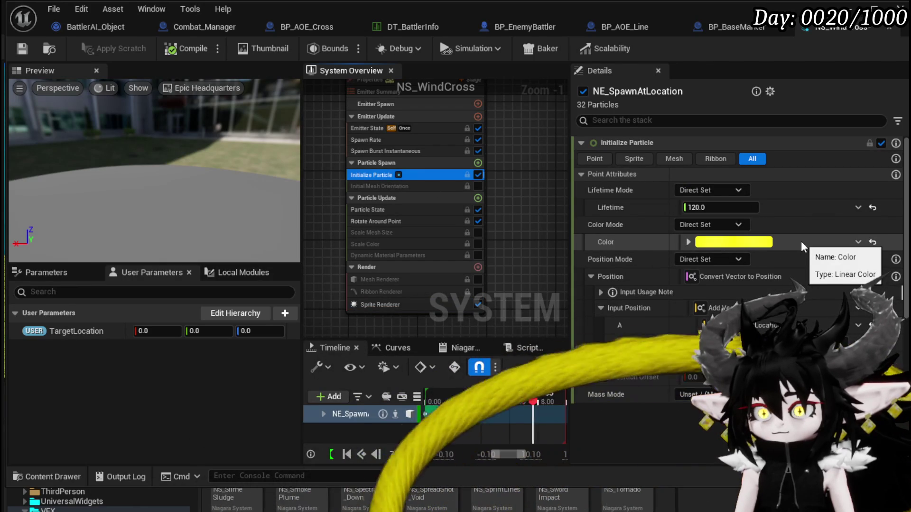
click(388, 152)
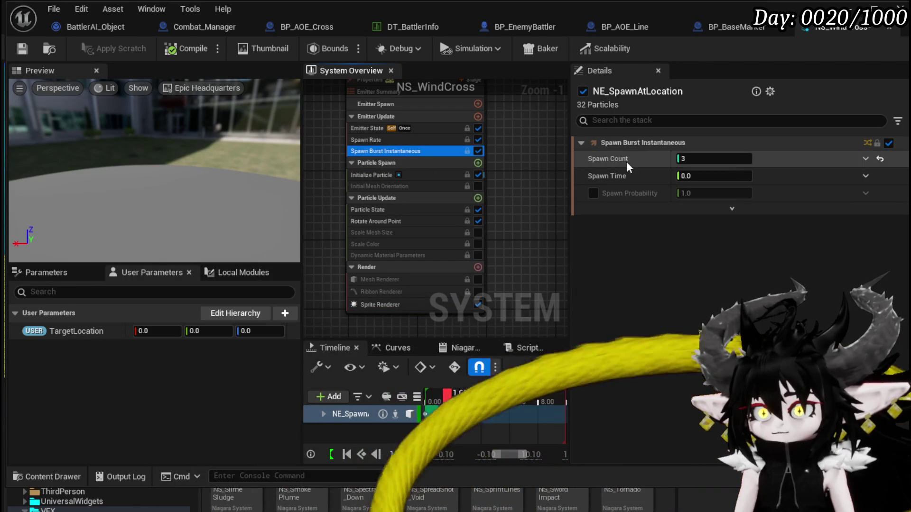
click(709, 158)
text(50)
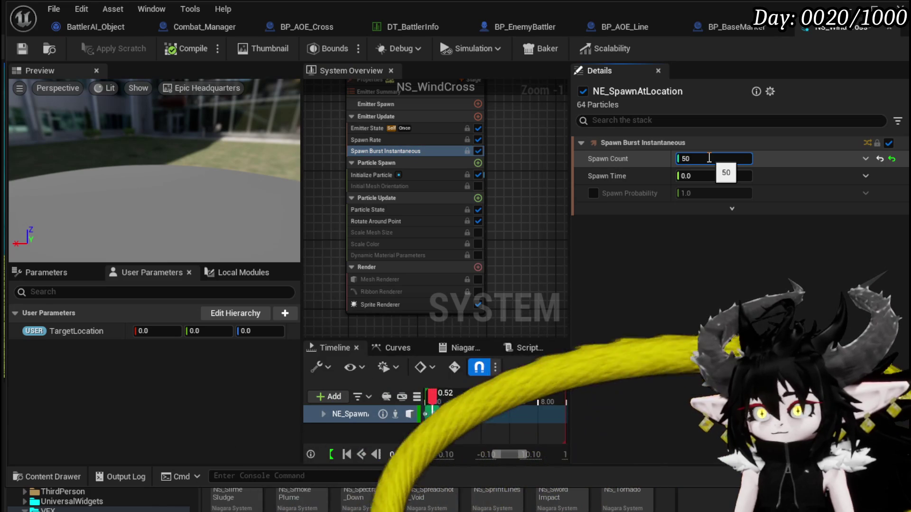
Set Sprite Size Mode to Uniform with a size of 50, then save the system.
click(389, 177)
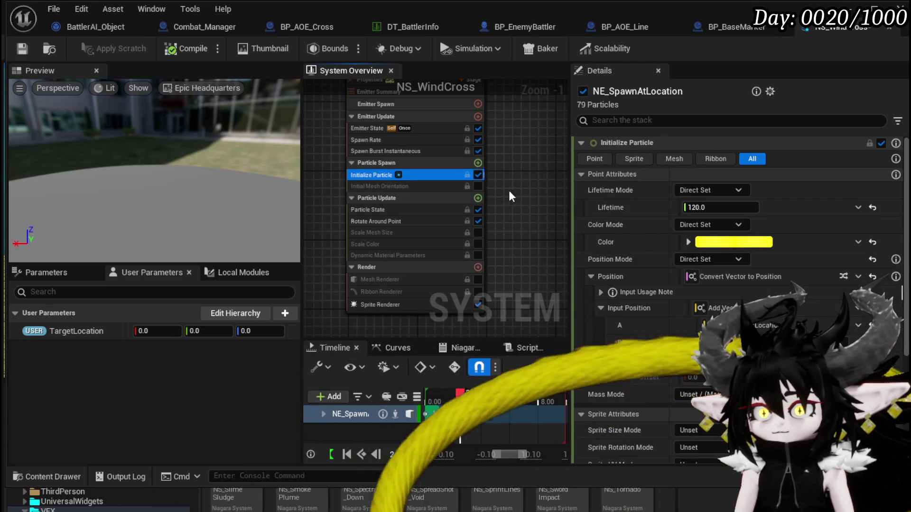
scroll(738, 234, down, 5)
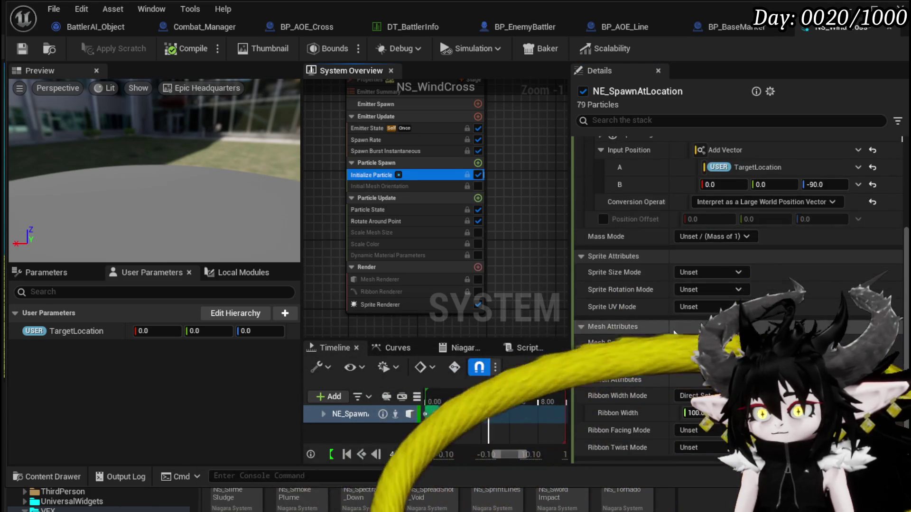
click(716, 272)
click(718, 306)
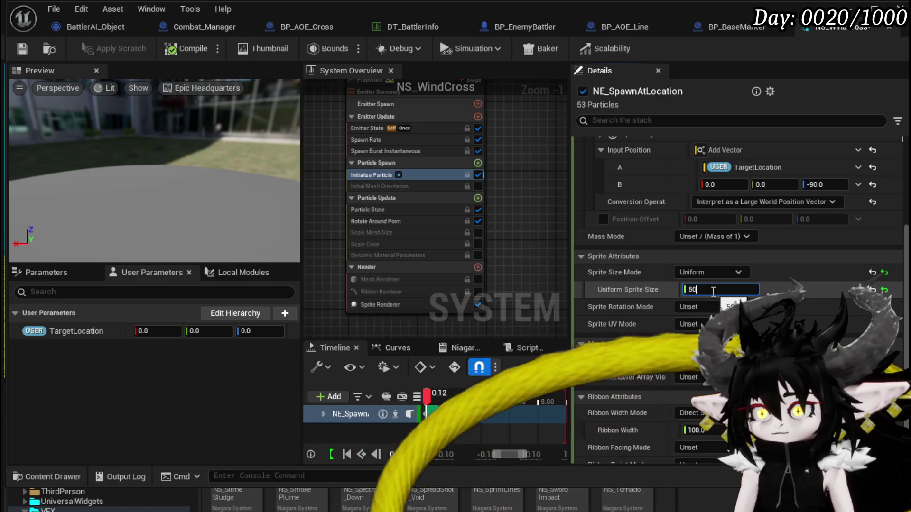
mouse_move(139, 151)
mouse_down()
mouse_move(199, 152)
mouse_move(187, 200)
mouse_move(190, 159)
mouse_move(203, 152)
mouse_move(205, 180)
mouse_move(204, 162)
mouse_up()
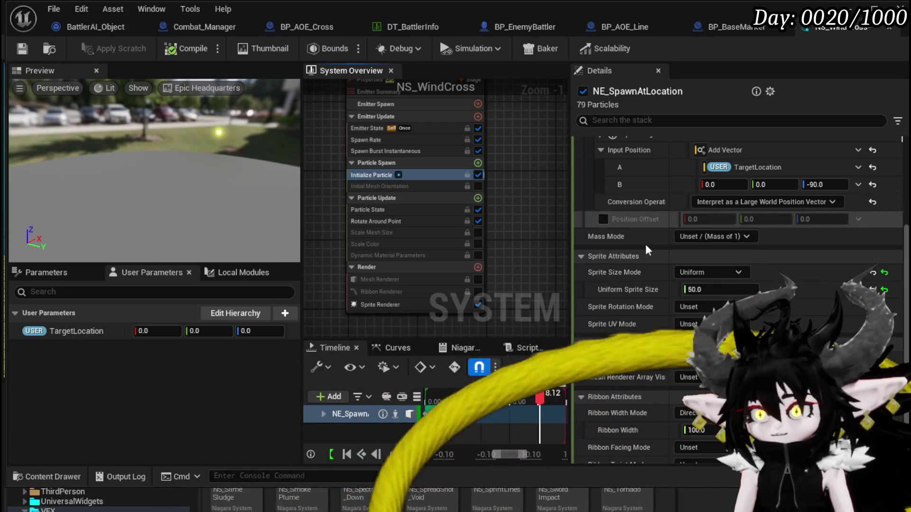
text(00)
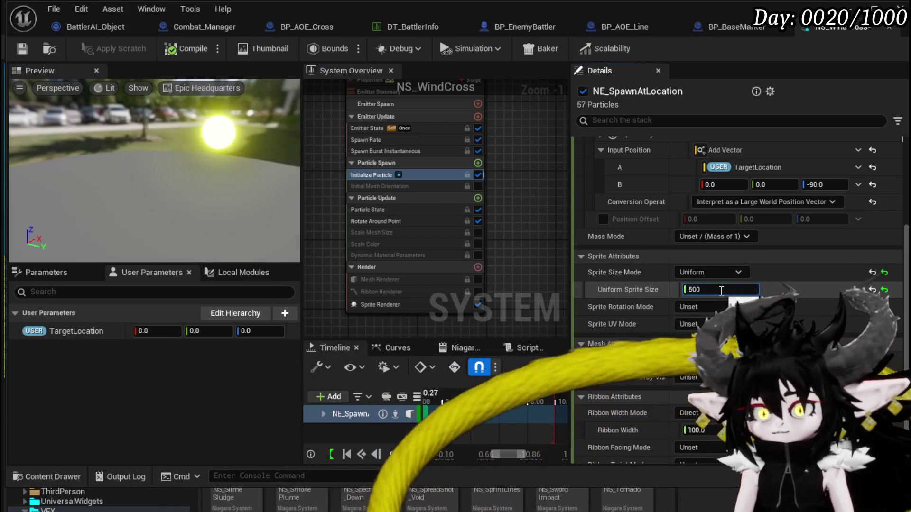
text(50)
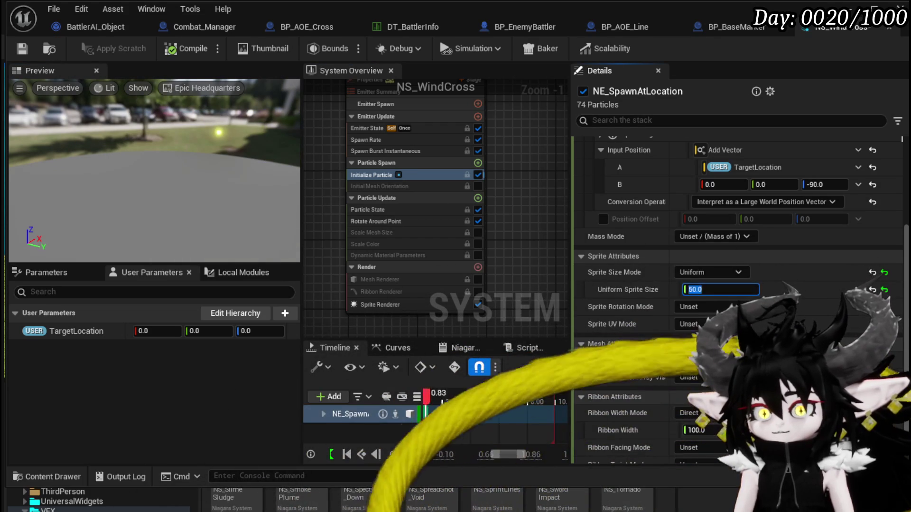
click(22, 49)
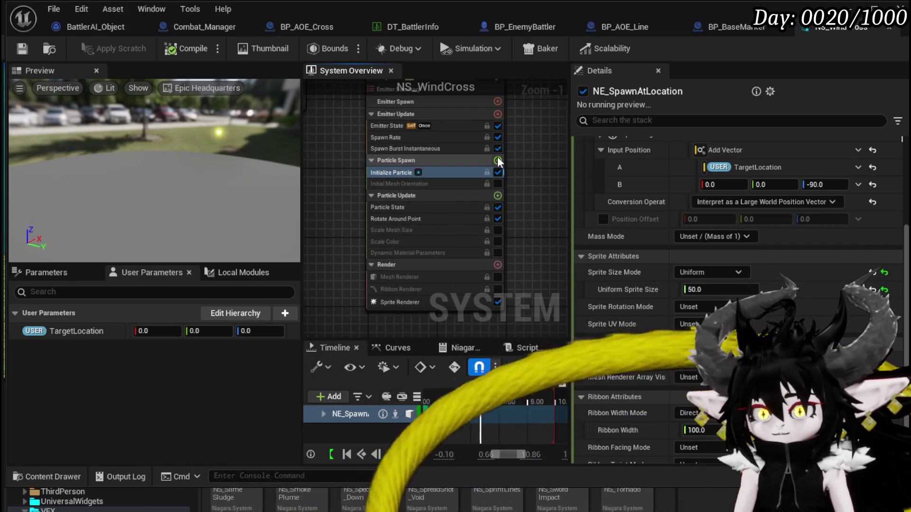
Add an Add Velocity module with its Apply Initial Forces dependency, setting X velocity to 500.
click(497, 160)
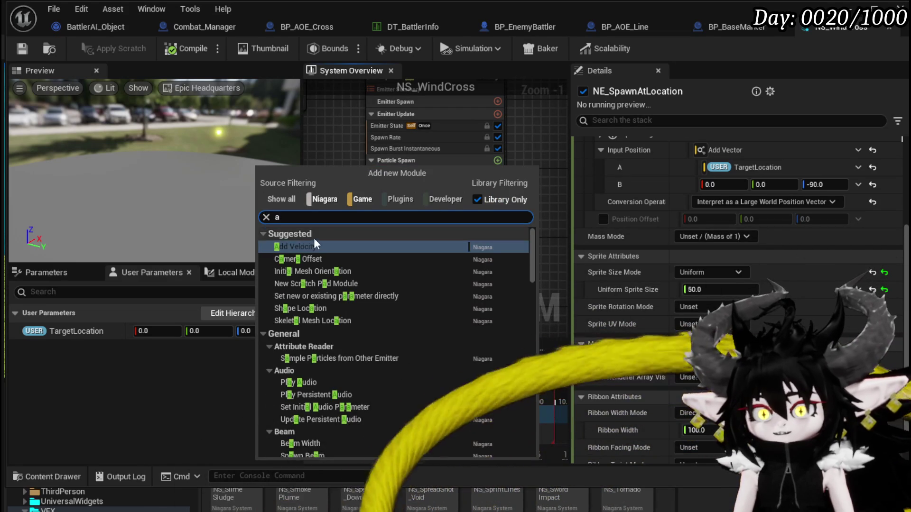
click(311, 246)
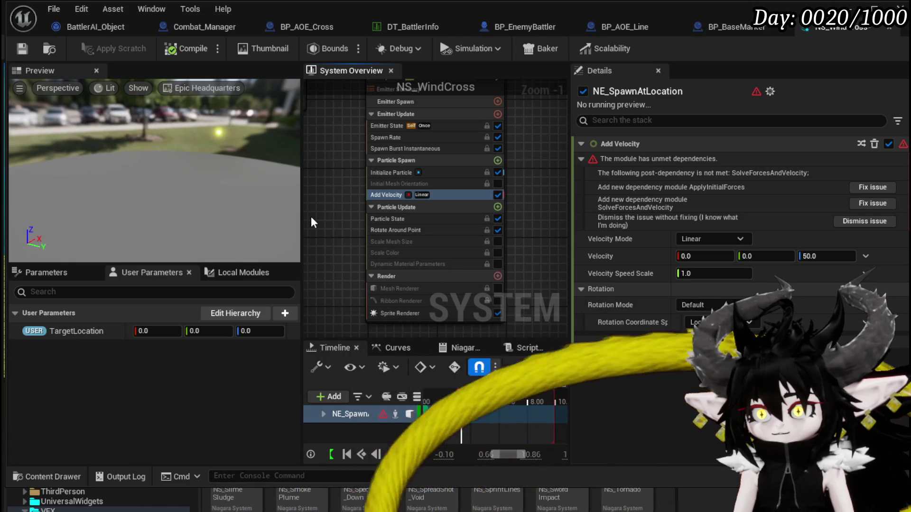
mouse_move(359, 207)
mouse_down()
mouse_move(328, 250)
mouse_move(336, 207)
mouse_up()
click(858, 187)
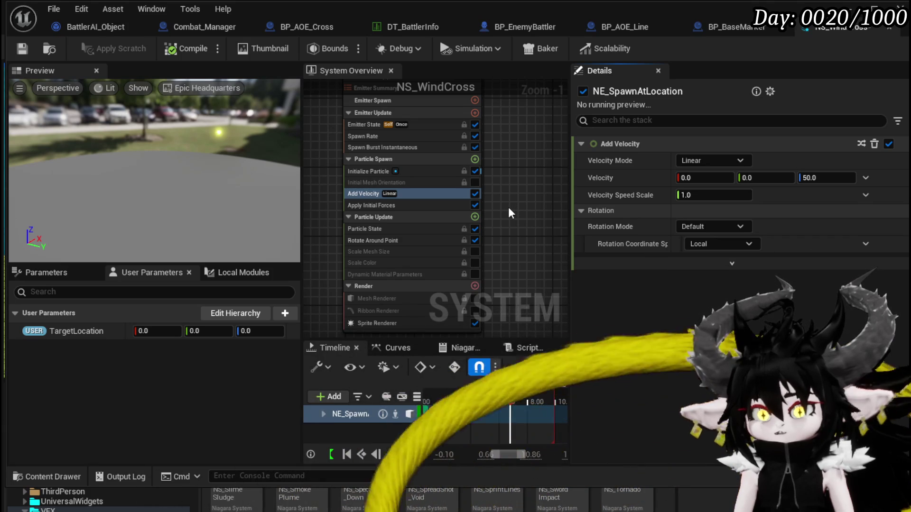
click(702, 177)
text(500)
key(Return)
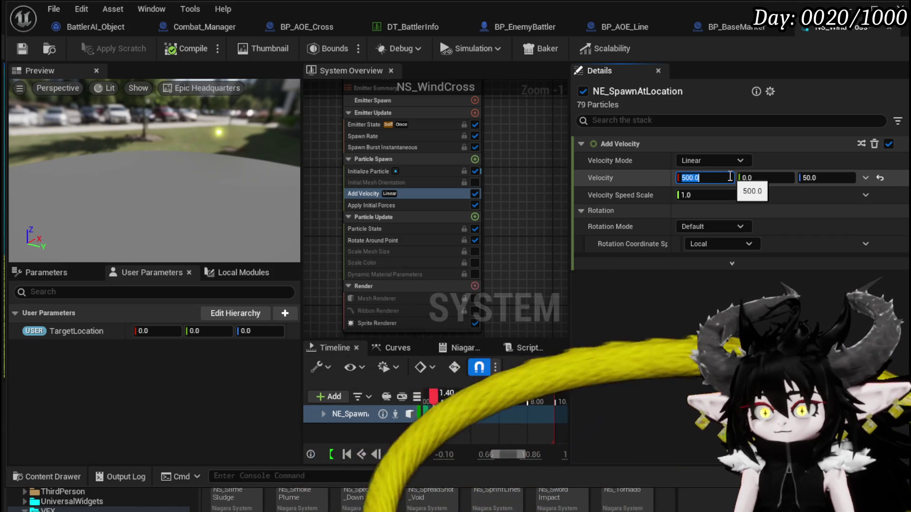
click(427, 196)
Add Solve Forces and Velocity to Particle Update and disable Rotate Around Point.
mouse_move(426, 194)
mouse_down()
mouse_move(425, 209)
mouse_move(423, 188)
mouse_up()
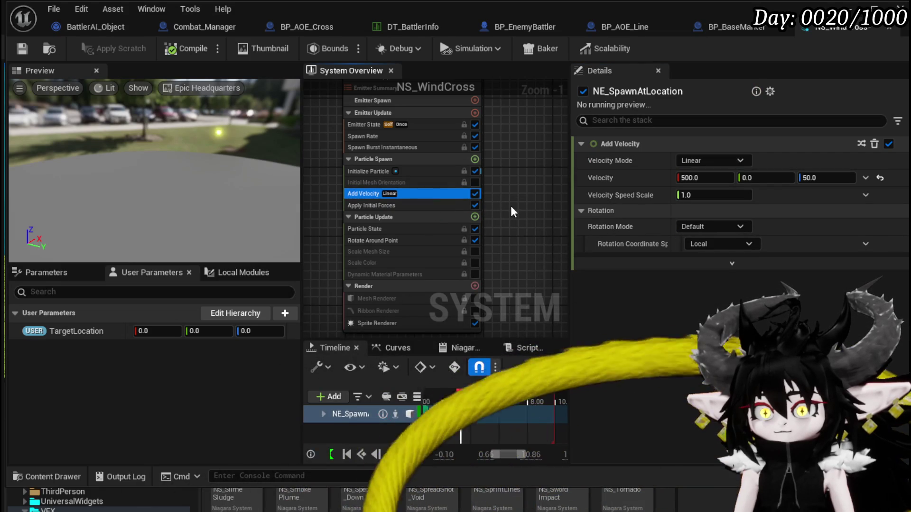
click(397, 203)
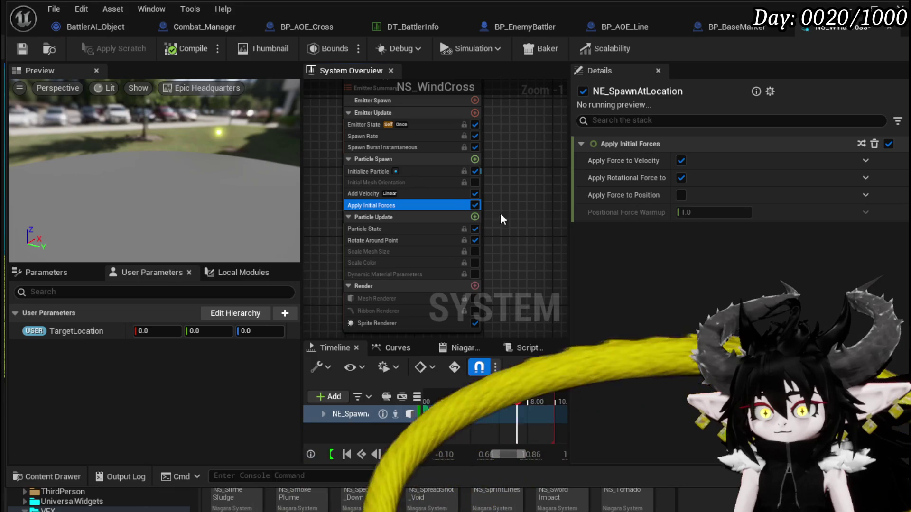
click(474, 216)
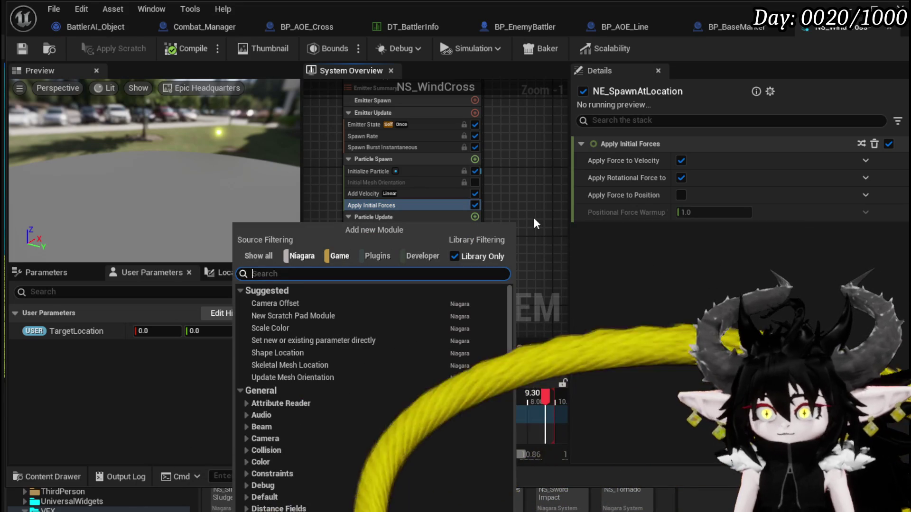
text(sol)
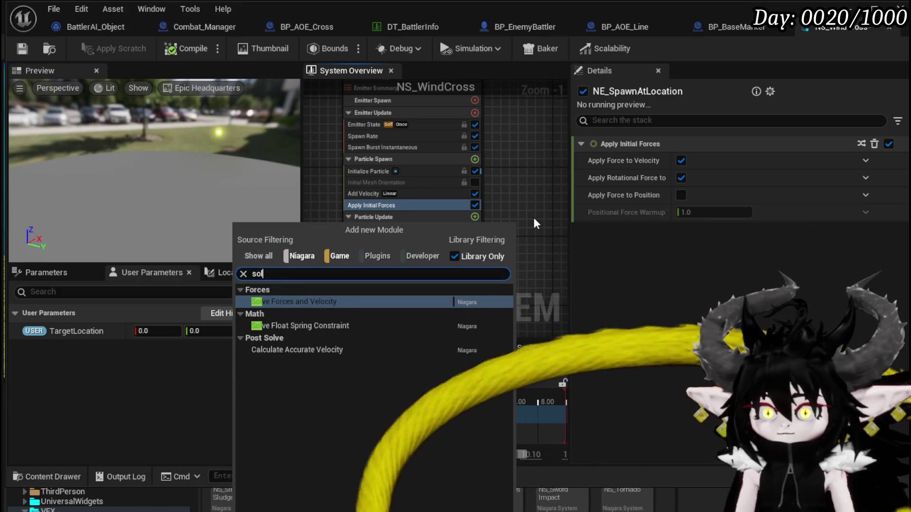
click(336, 302)
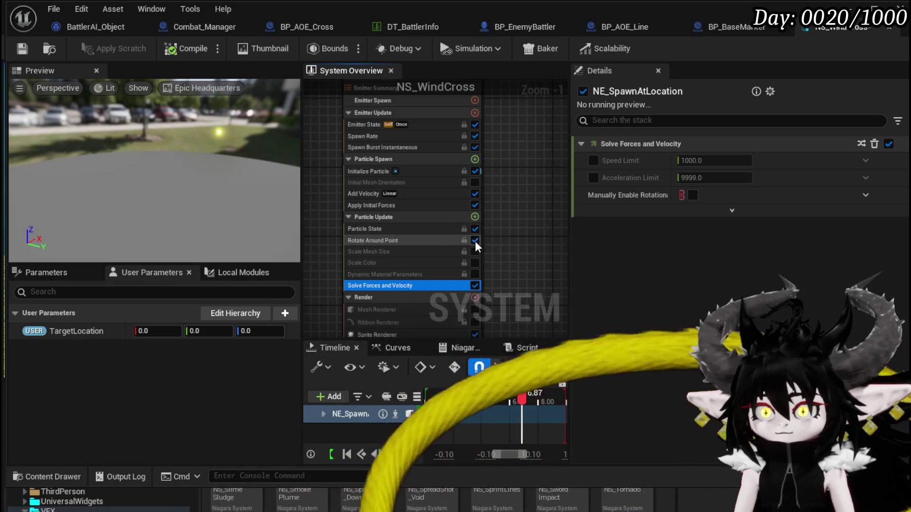
click(474, 240)
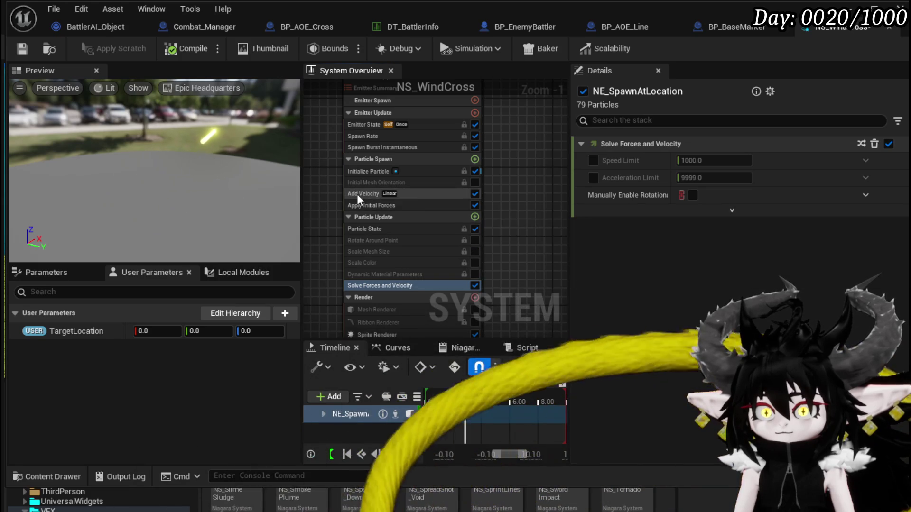
click(352, 194)
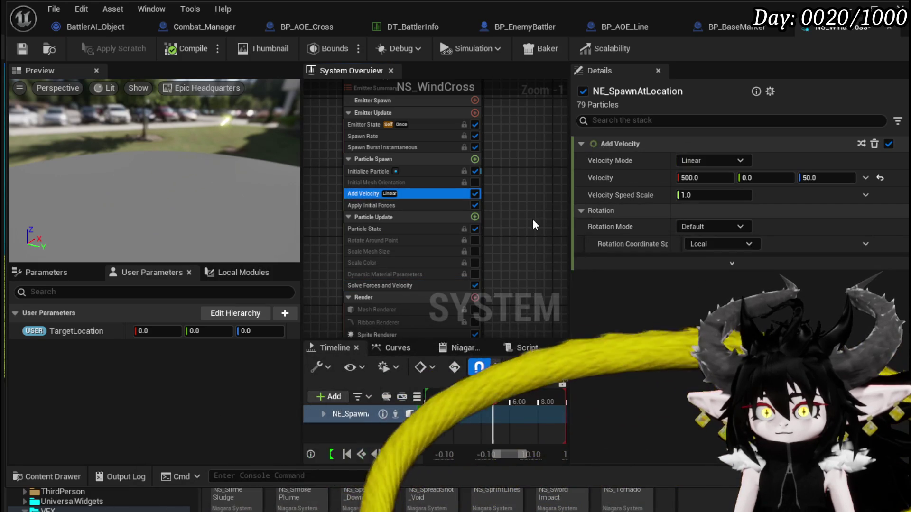
Lower Add Velocity X to 200 and add a Shape Location sphere module to Particle Spawn.
click(711, 177)
text(200)
key(Return)
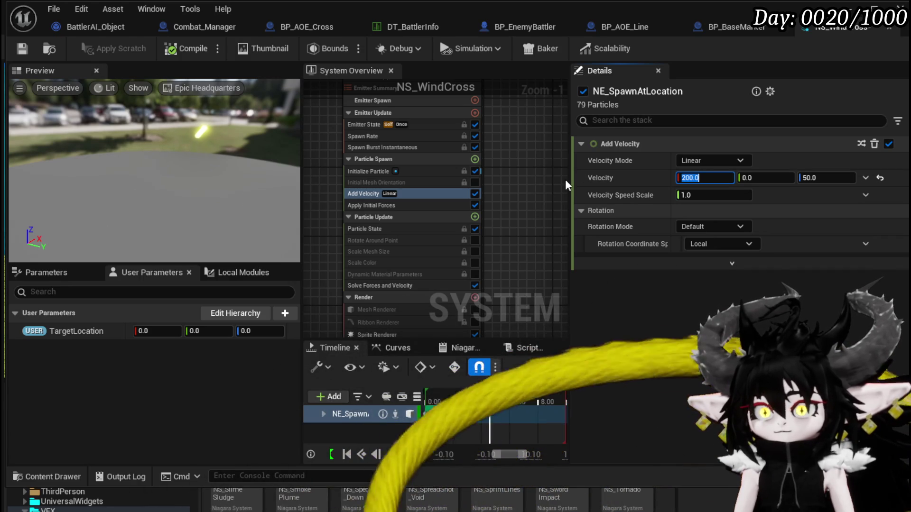
click(475, 159)
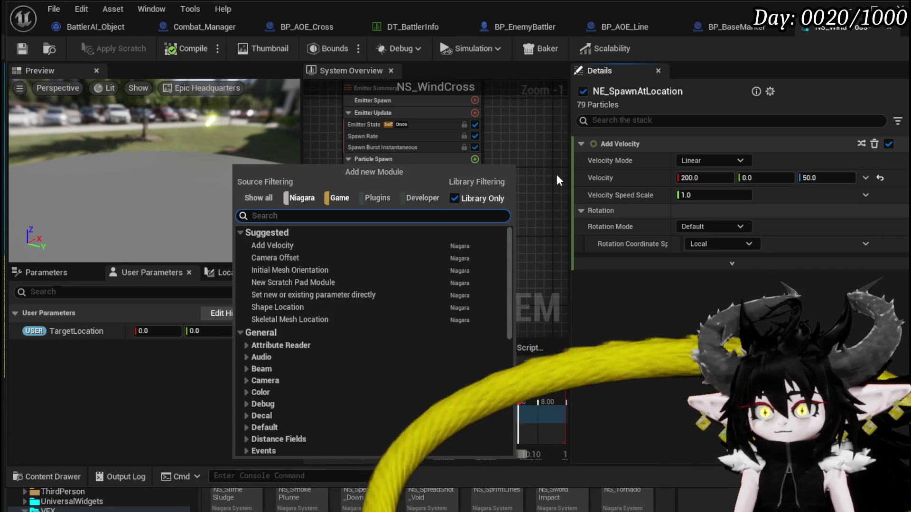
text(shape)
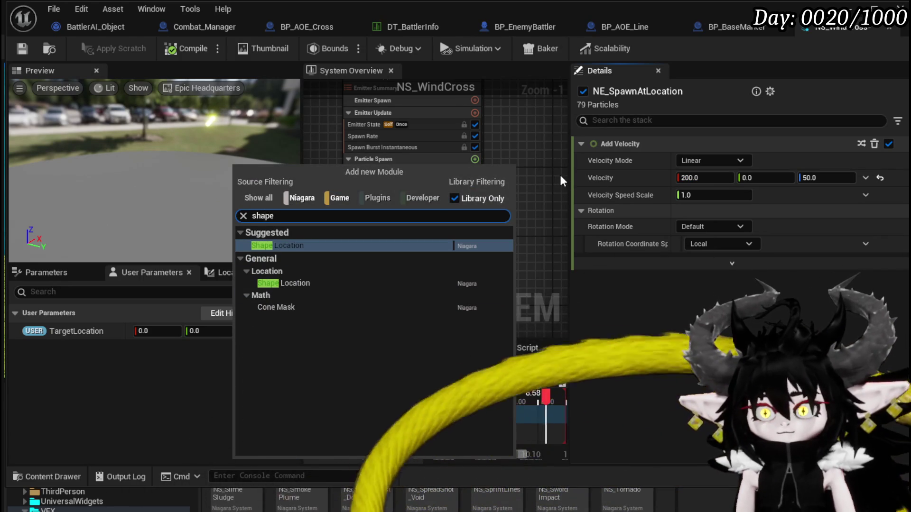
click(362, 245)
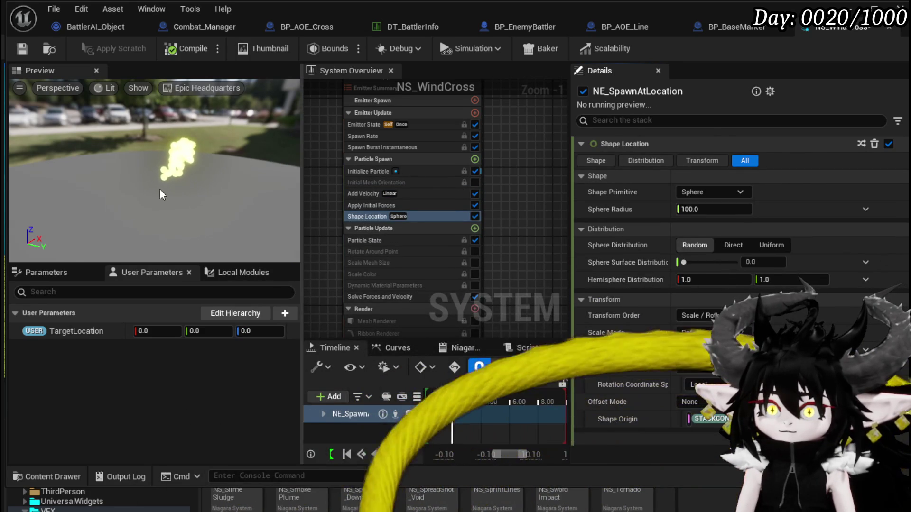
mouse_move(504, 197)
mouse_down()
mouse_move(436, 206)
mouse_move(505, 200)
mouse_up()
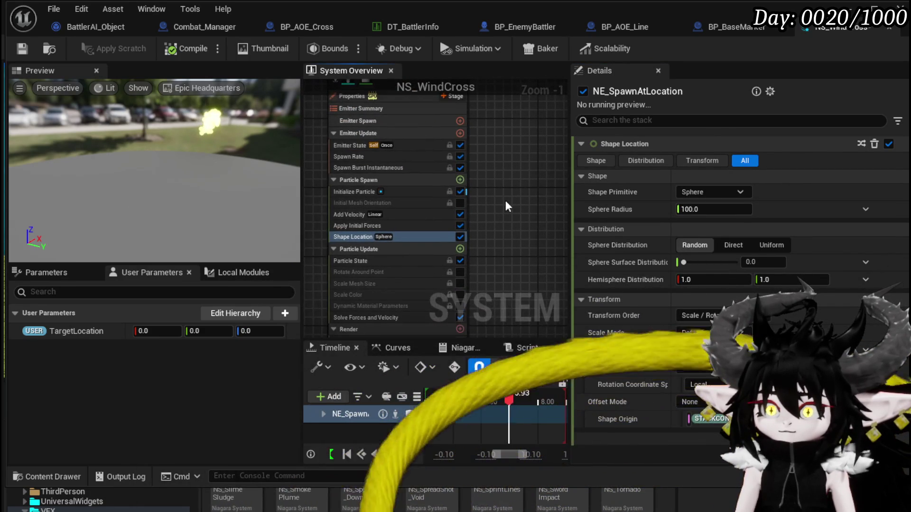
Review the spawn modules and Add Velocity, keeping X at 200 after cancelling a negative edit.
click(460, 180)
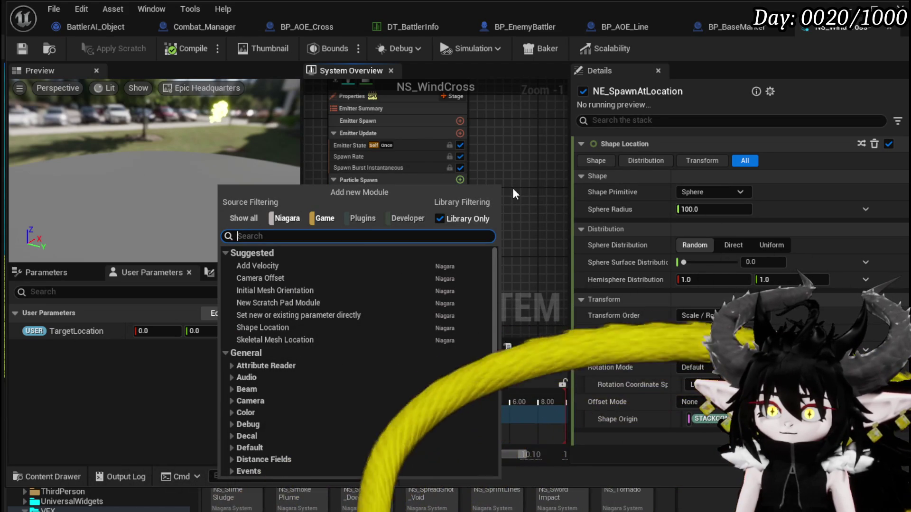
key(Down)
key(Return)
click(353, 218)
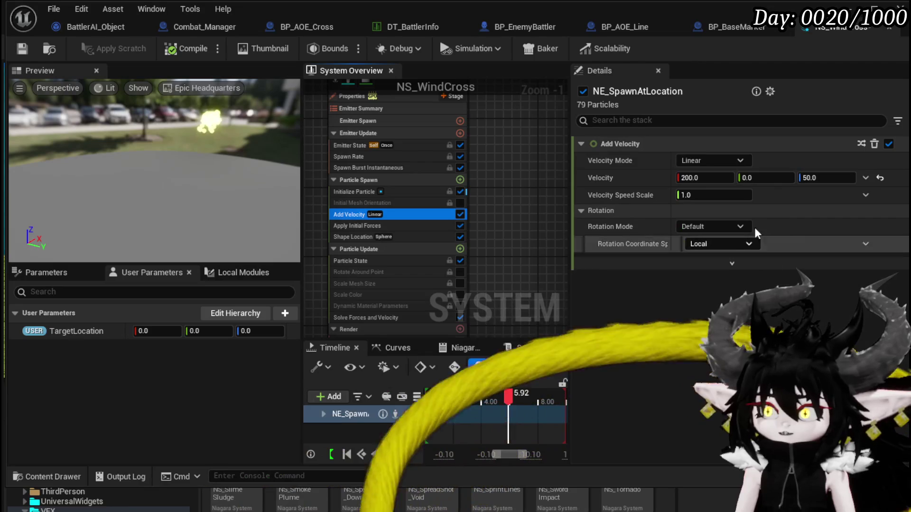
click(723, 182)
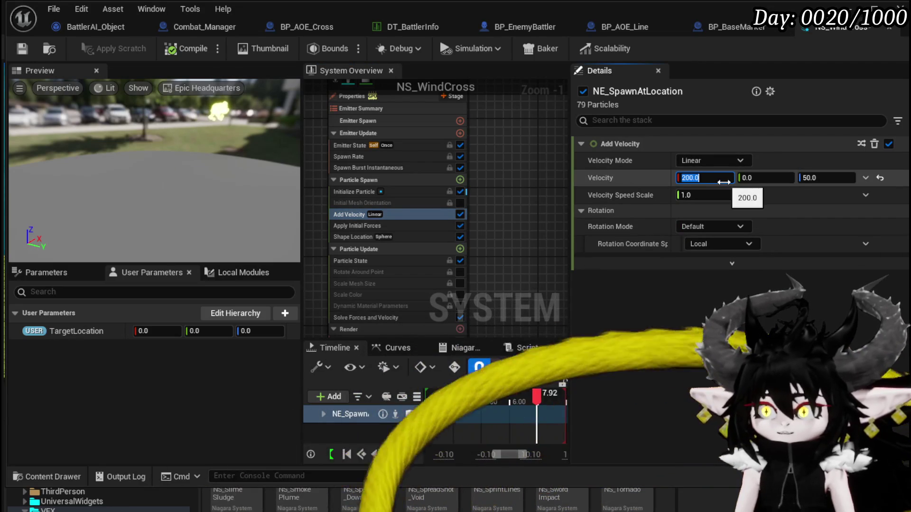
key(Home)
text(-)
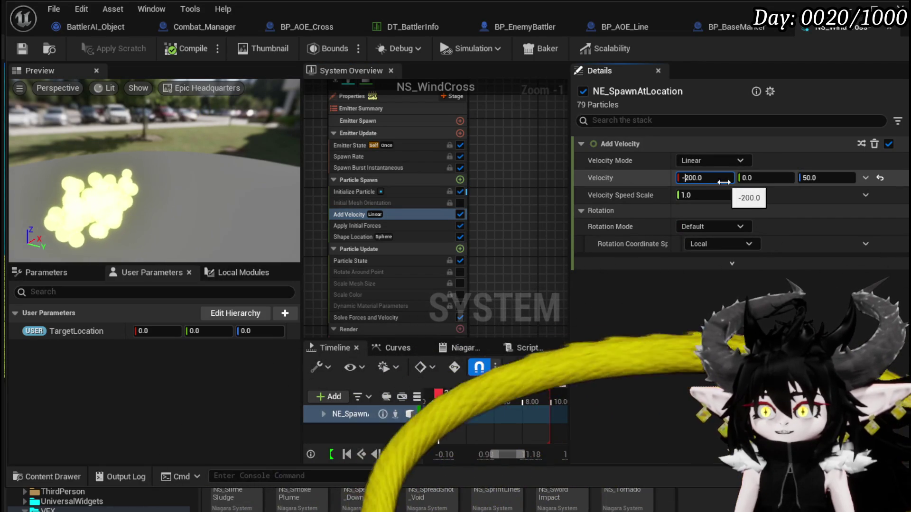
key(Escape)
scroll(505, 167, down, 2)
scroll(430, 158, down, 1)
Copy NE_SpawnAtLocation into further emitters up to NE_SpawnAtLocation003, arranged in a row.
drag(419, 138, 352, 162)
click(461, 153)
key(ctrl+v)
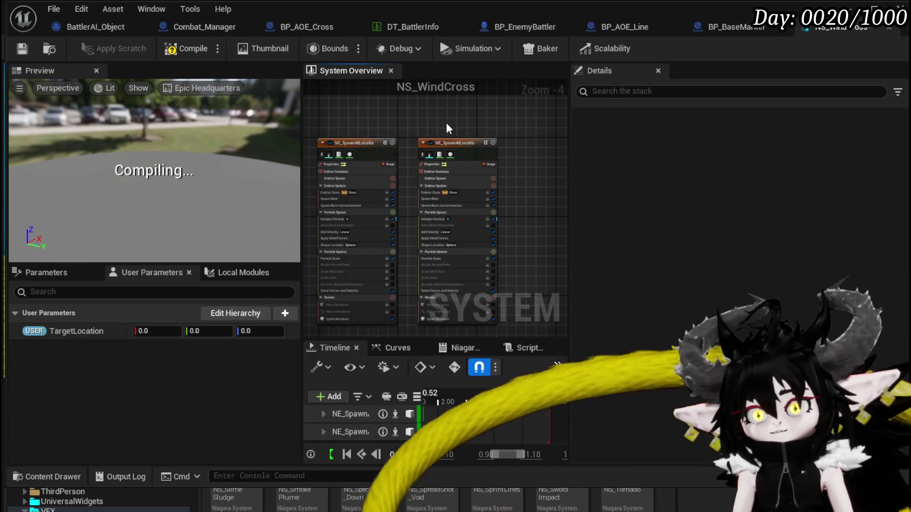
drag(348, 108, 430, 155)
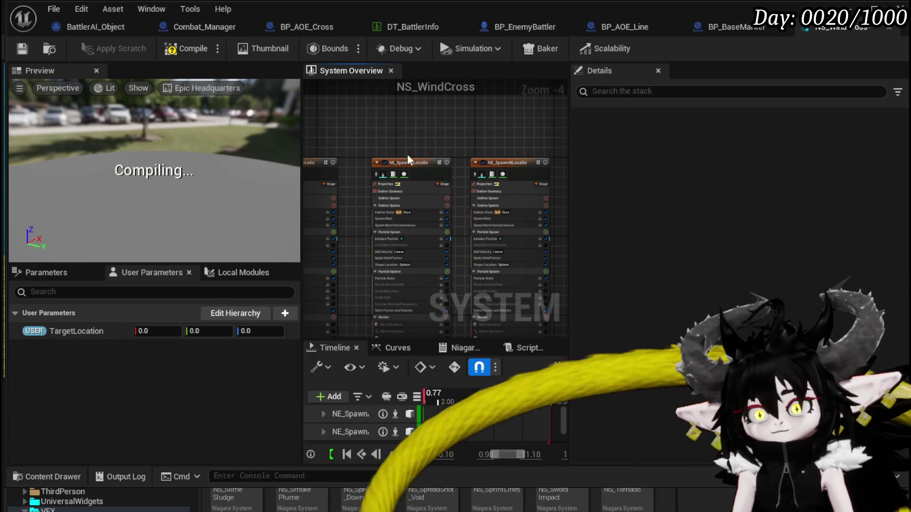
drag(407, 156, 384, 159)
drag(503, 159, 469, 157)
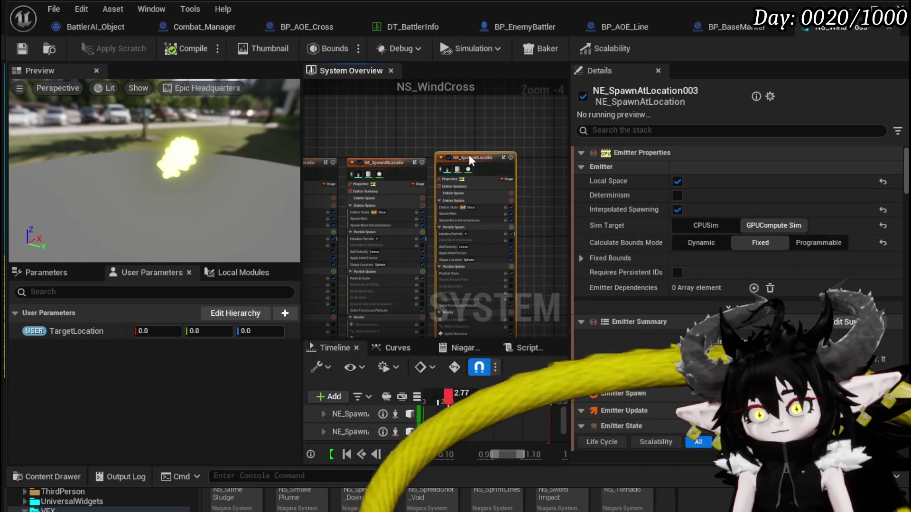
scroll(434, 236, up, 3)
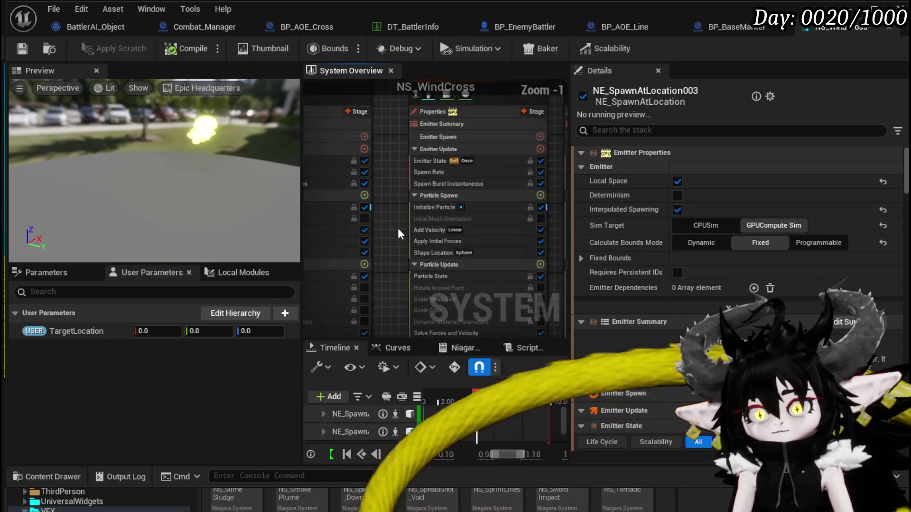
click(410, 204)
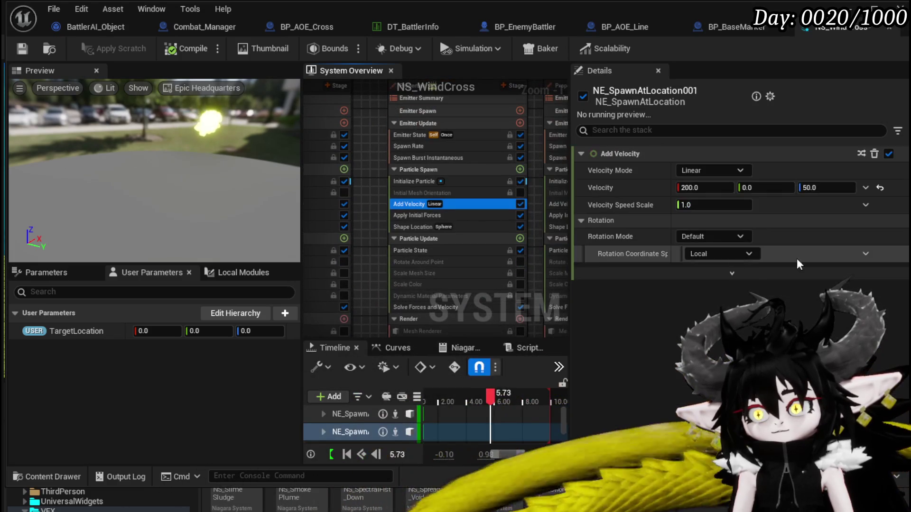
Set the first copy's velocity X to -200 and the second copy's to 0,200,50.
click(705, 188)
text(-200)
key(Return)
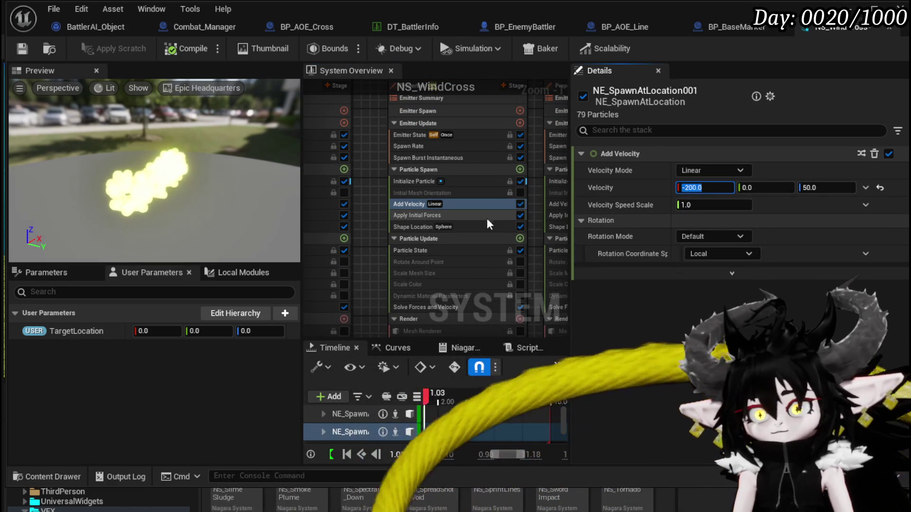
drag(355, 207, 381, 207)
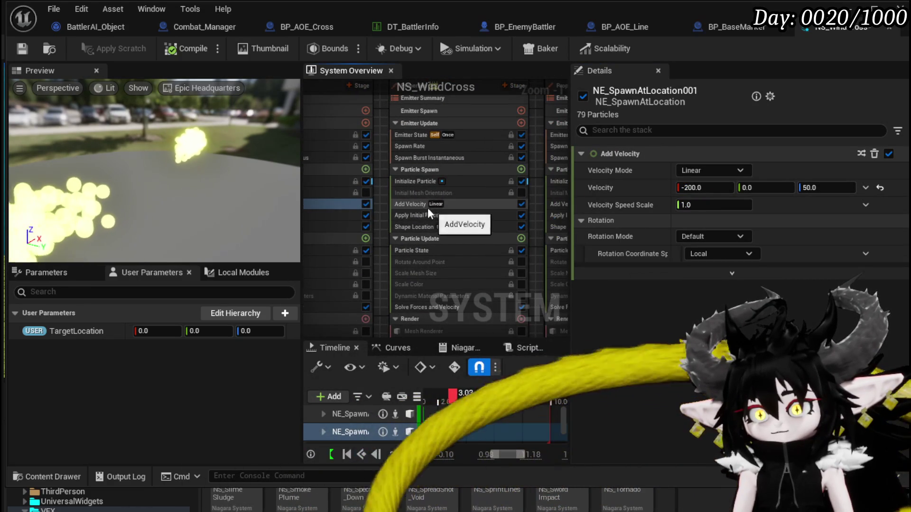
click(410, 205)
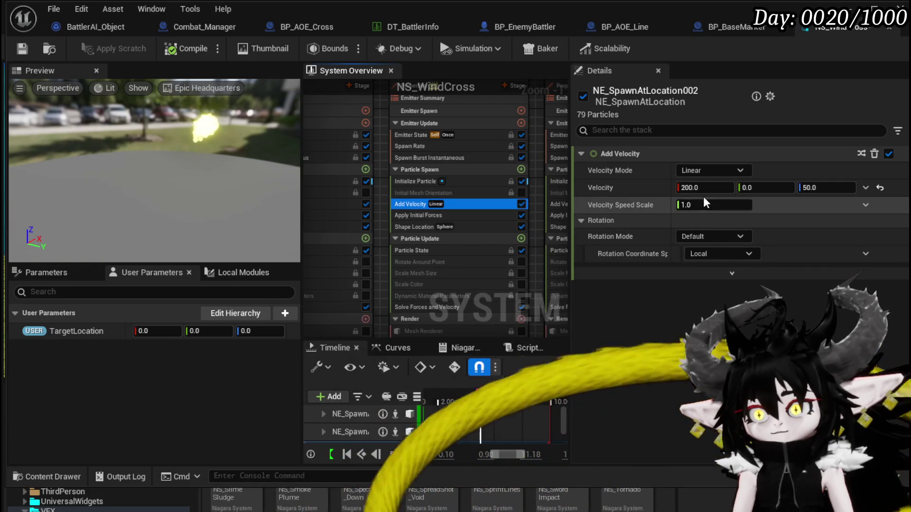
click(705, 187)
text(0)
key(Return)
text(200)
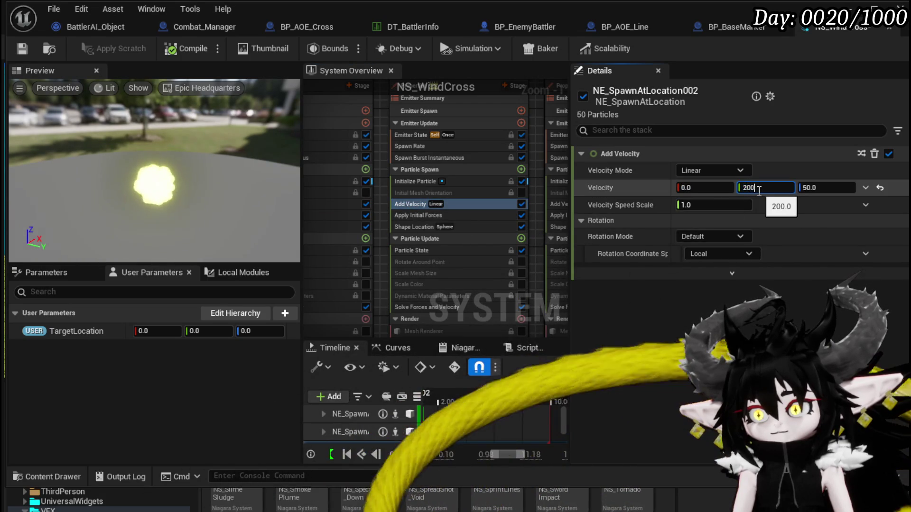
key(Return)
Set the third copy's velocity to 0,-200,50 and view the preview from above.
drag(536, 164, 426, 166)
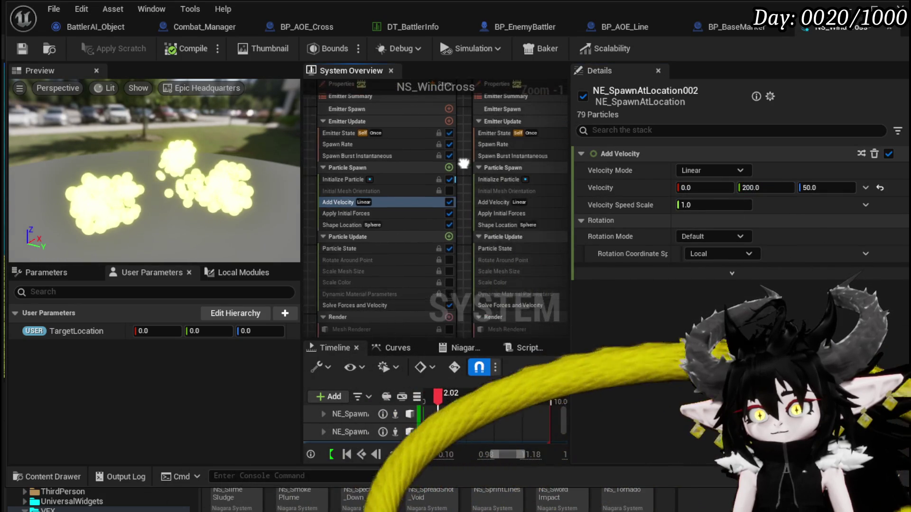
click(502, 202)
click(705, 188)
text(0)
key(Return)
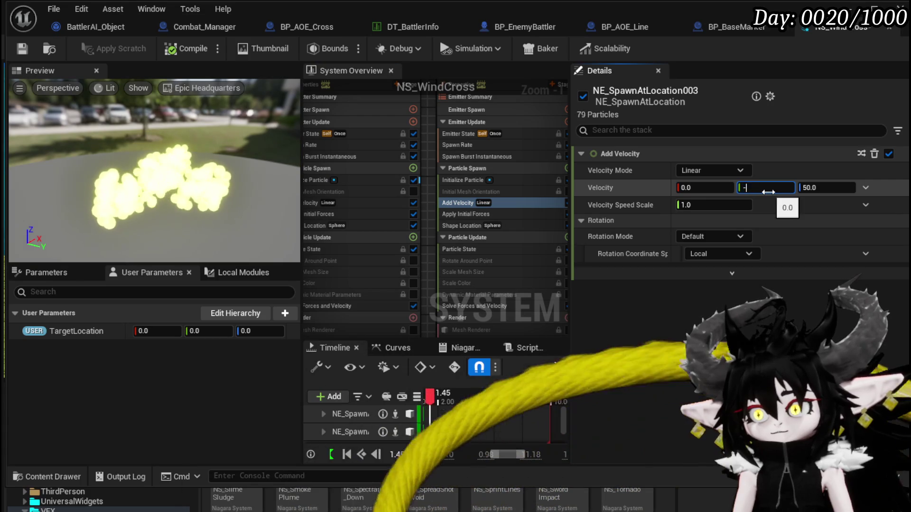
text(-22)
key(Return)
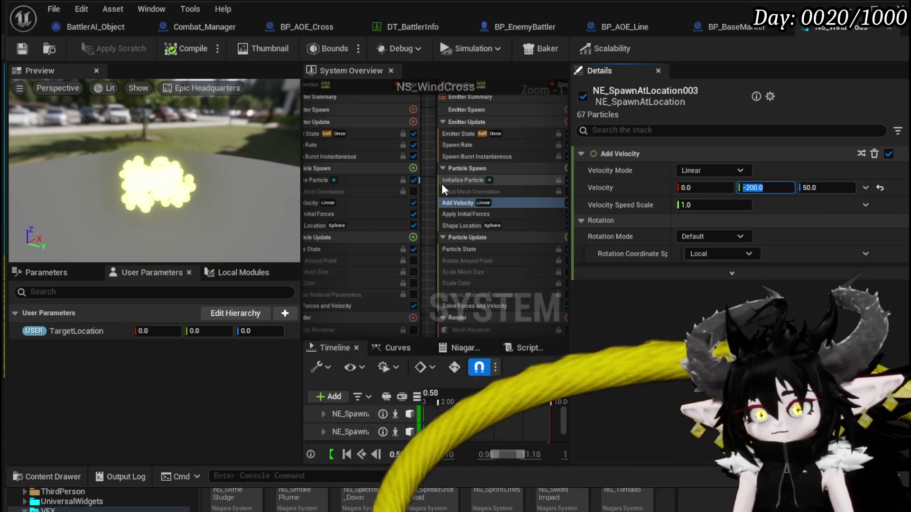
scroll(429, 187, down, 5)
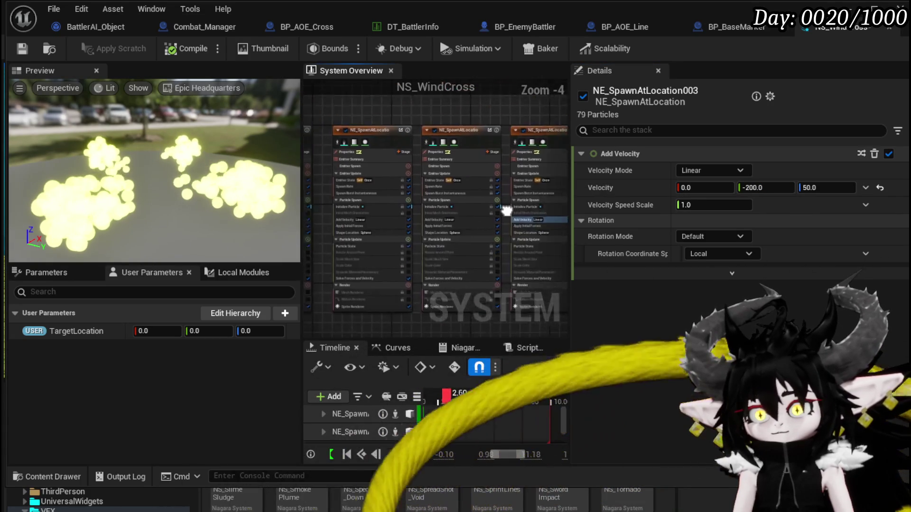
drag(233, 229, 156, 148)
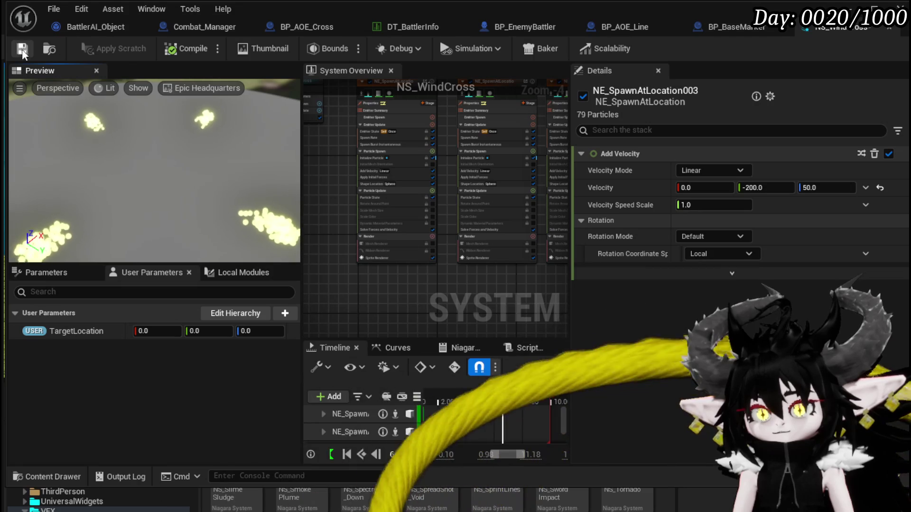
Save the system and set Initialize Particle colour to white (1,1,1).
key(ctrl+s)
scroll(346, 178, up, 5)
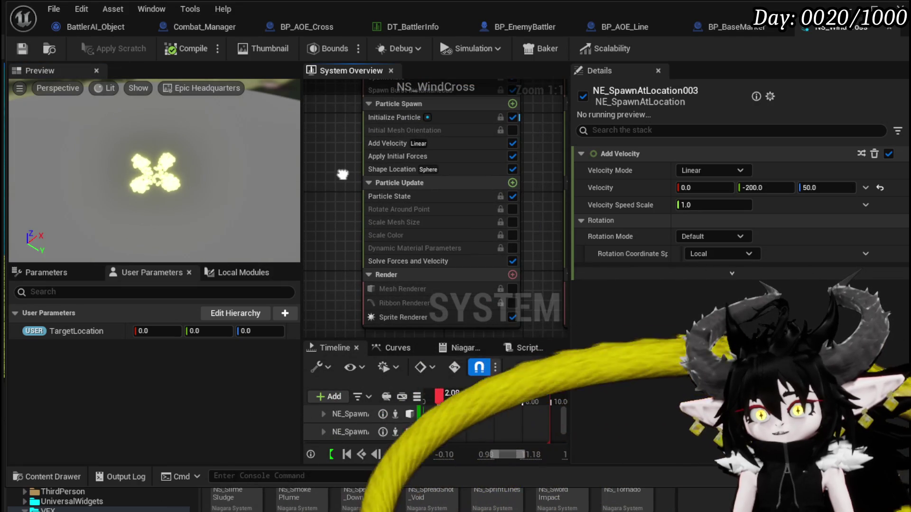
drag(342, 177, 342, 216)
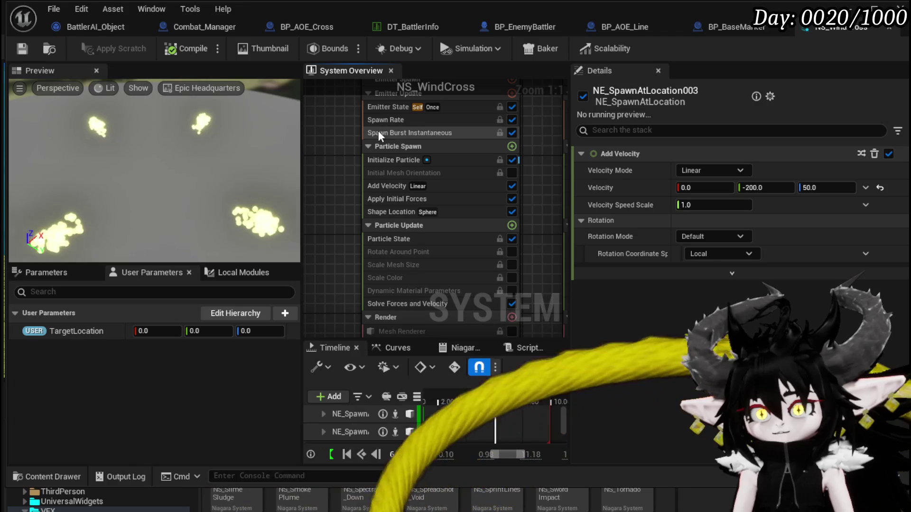
click(383, 148)
click(385, 161)
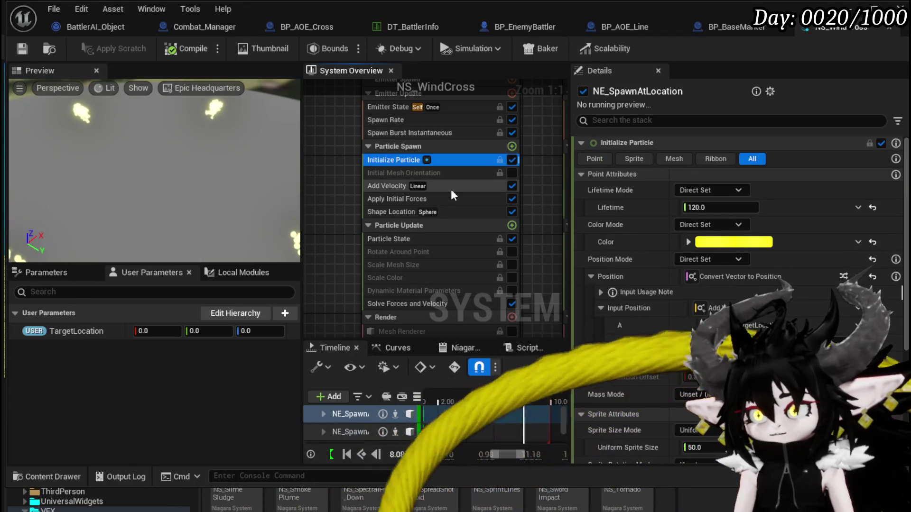
click(687, 241)
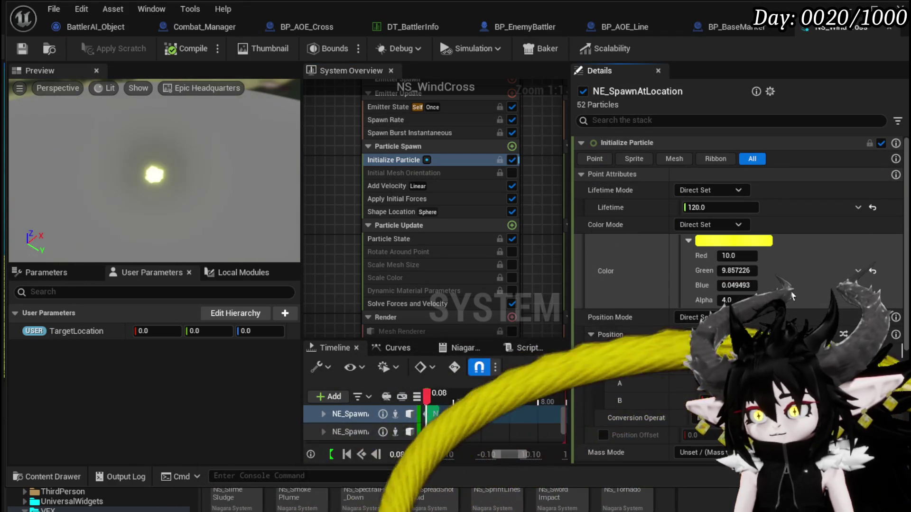
text(1)
key(Tab)
text(1)
key(Return)
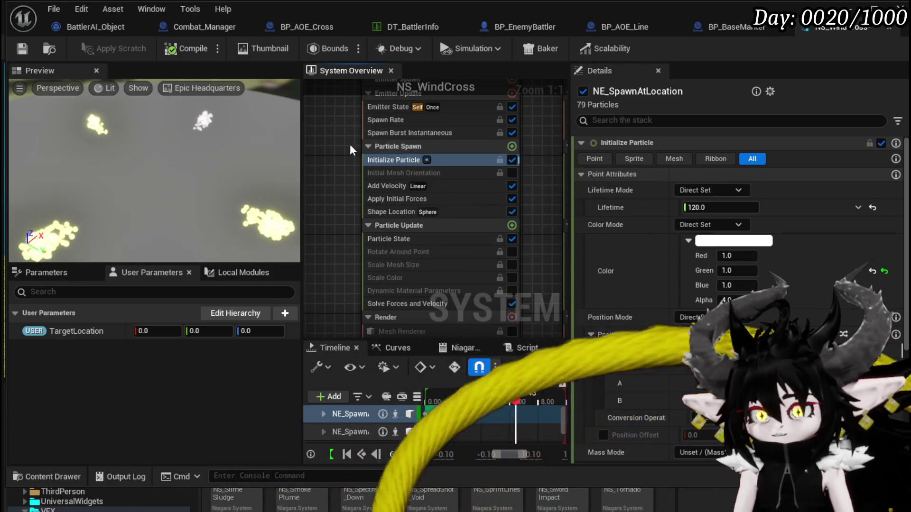
Switch particle Lifetime Mode to Random with a range of 0.4 to 1.0.
click(427, 131)
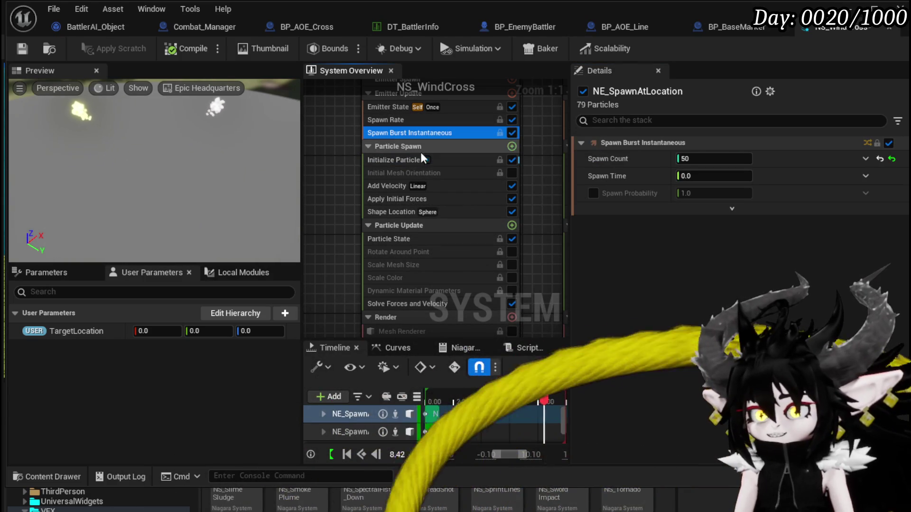
click(393, 160)
click(724, 208)
text(0.)
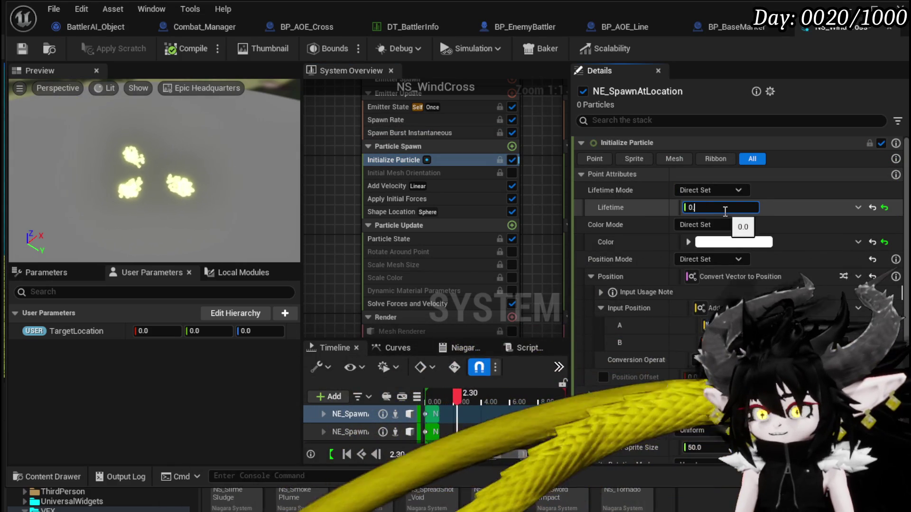
text(5)
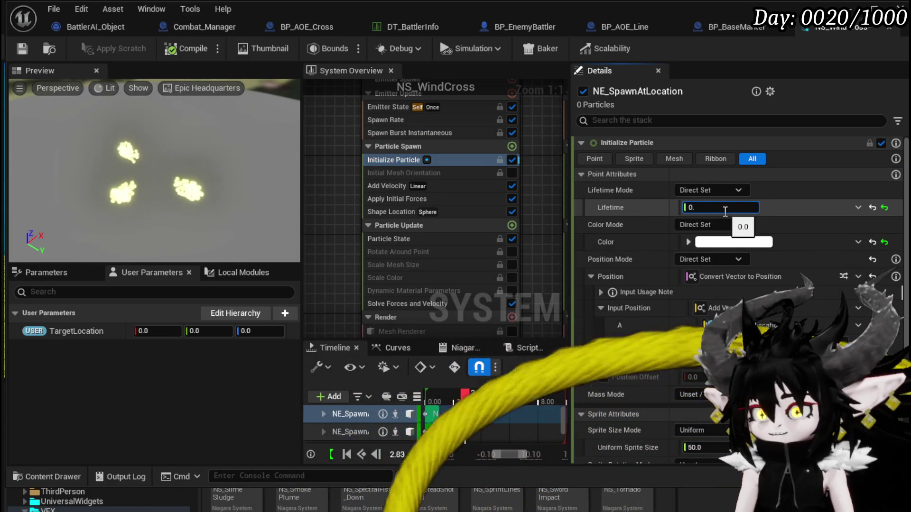
key(Return)
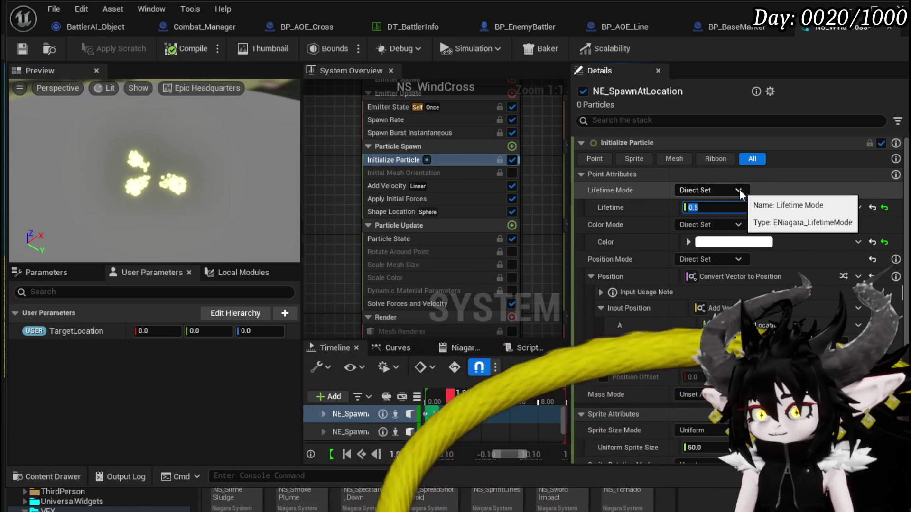
click(713, 223)
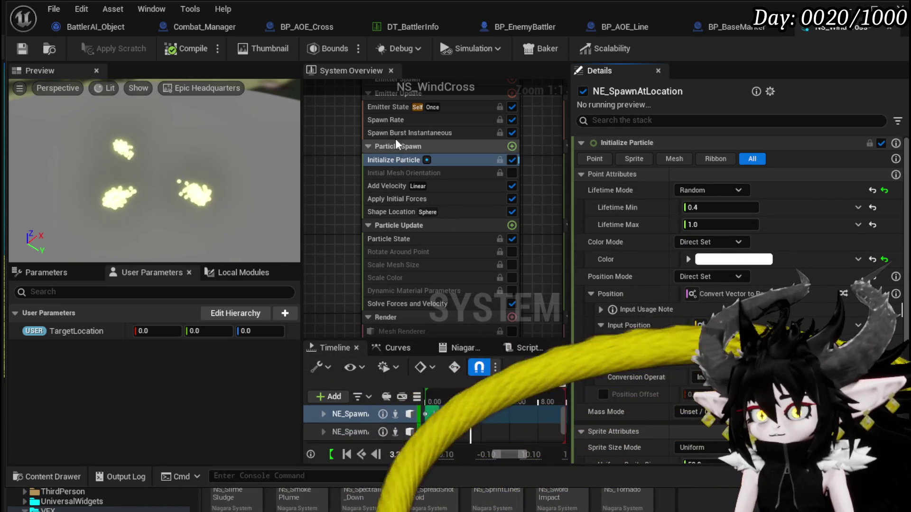
Raise the emitter's Spawn Rate to 500 and save.
click(393, 119)
click(713, 158)
text(500)
key(Return)
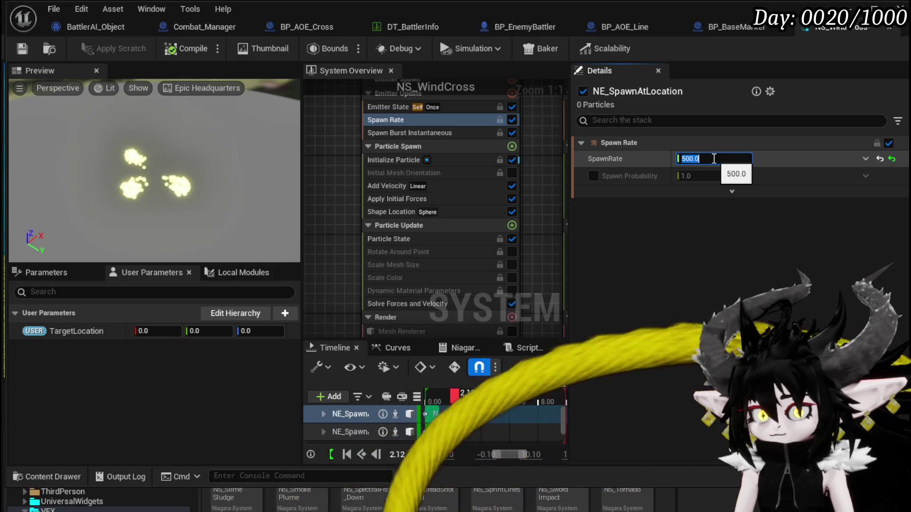
click(22, 48)
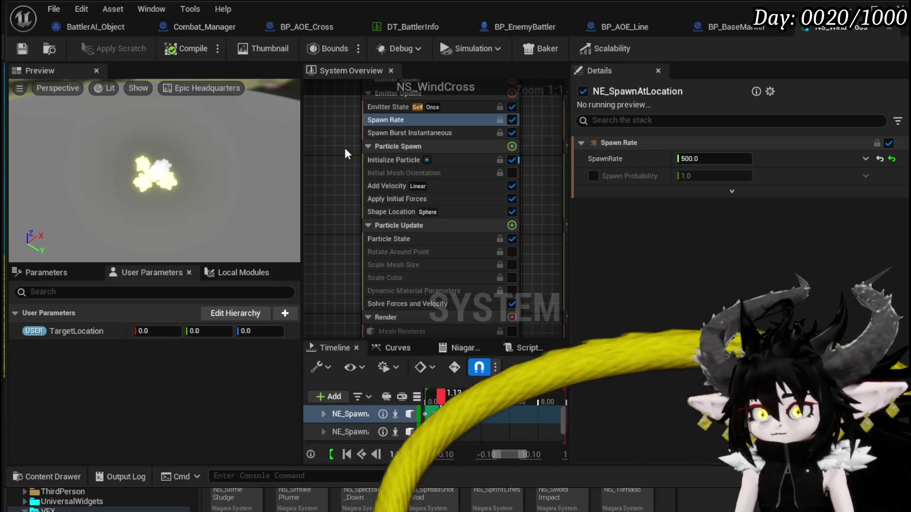
scroll(335, 149, down, 2)
scroll(483, 133, up, 2)
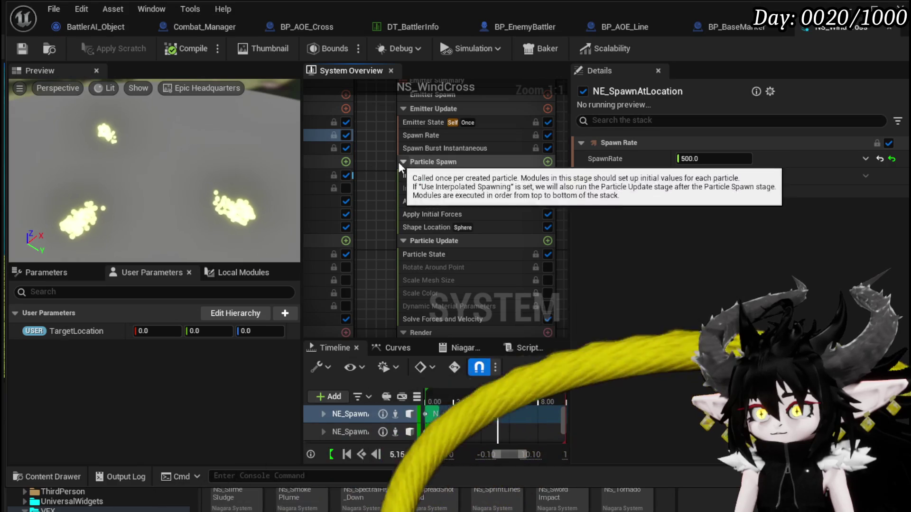
click(436, 175)
Set Lifetime to 1.0 on emitters 001, 002 and 003, then save the system.
text(1)
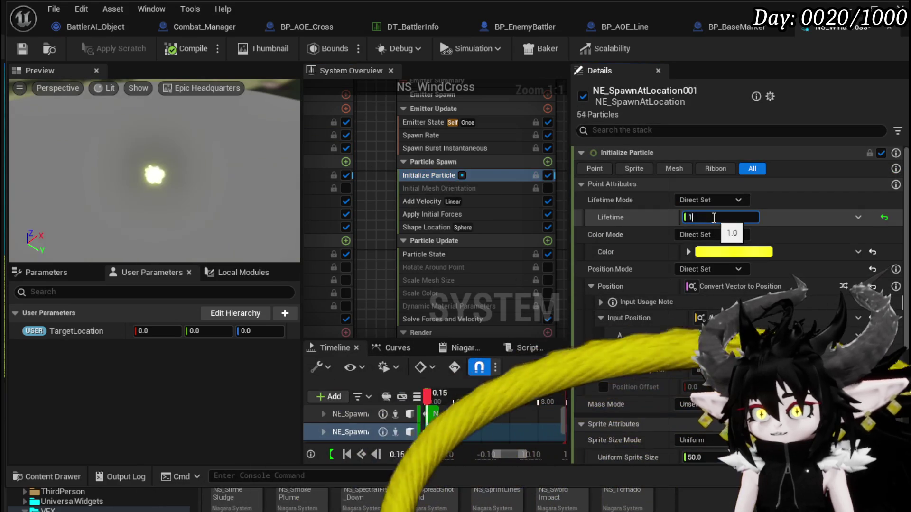
key(Return)
drag(385, 164, 556, 195)
click(555, 189)
double_click(711, 217)
text(1)
key(Return)
scroll(457, 174, down, 1)
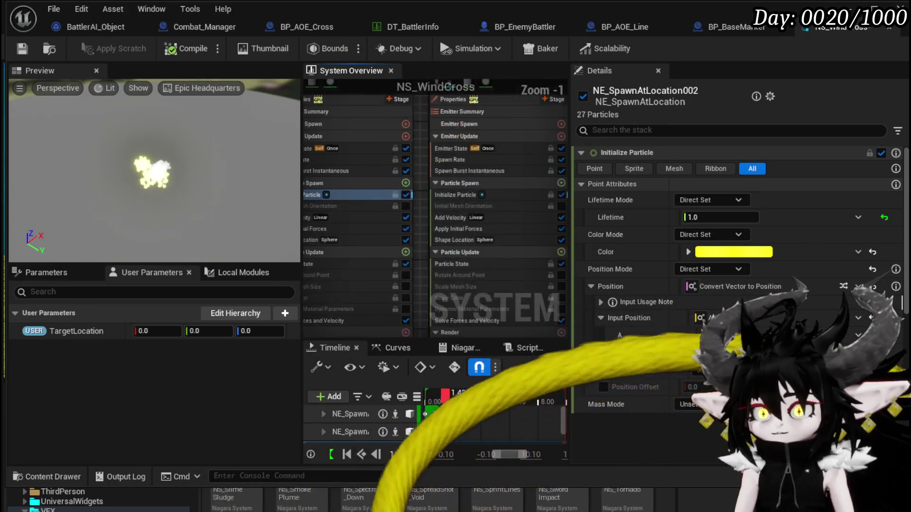
click(455, 195)
key(Return)
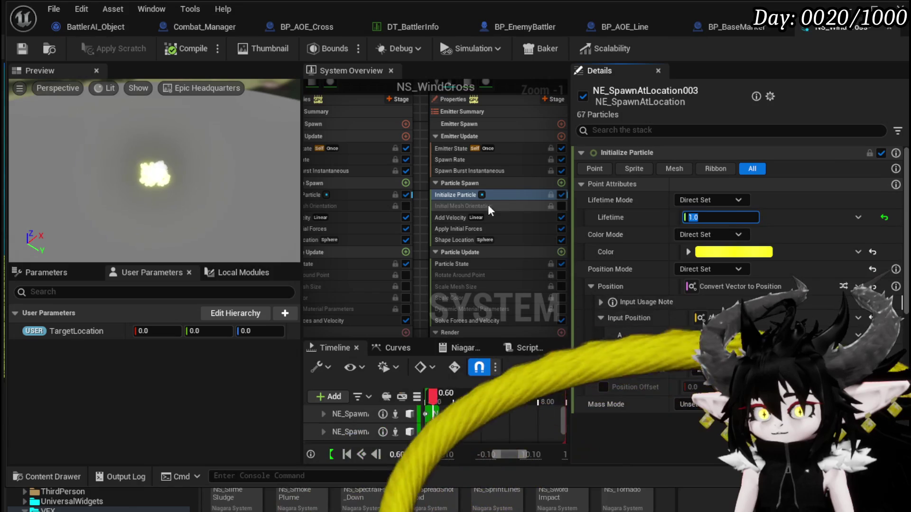
scroll(442, 194, down, 1)
scroll(417, 188, up, 1)
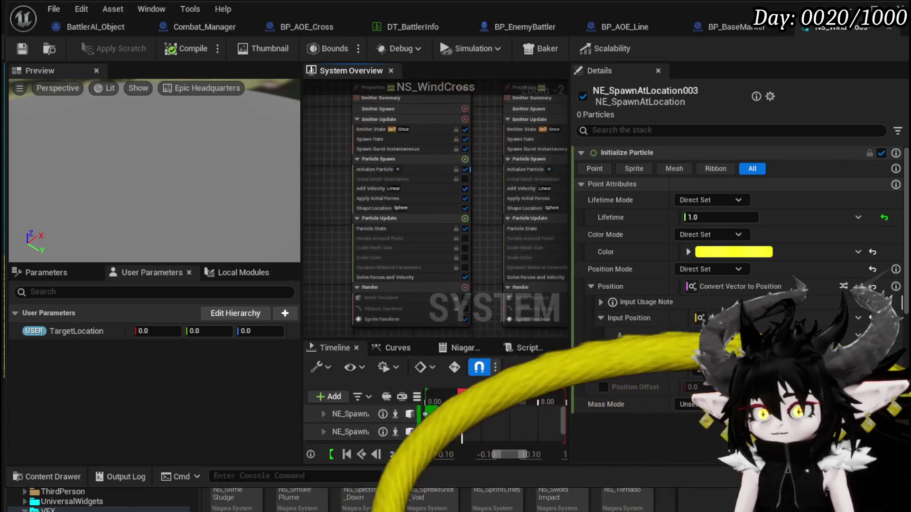
scroll(342, 166, up, 1)
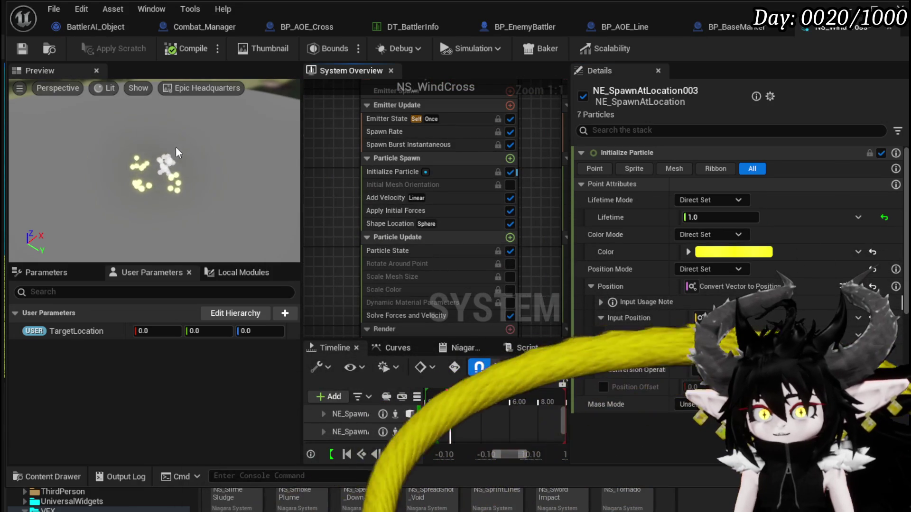
key(ctrl+s)
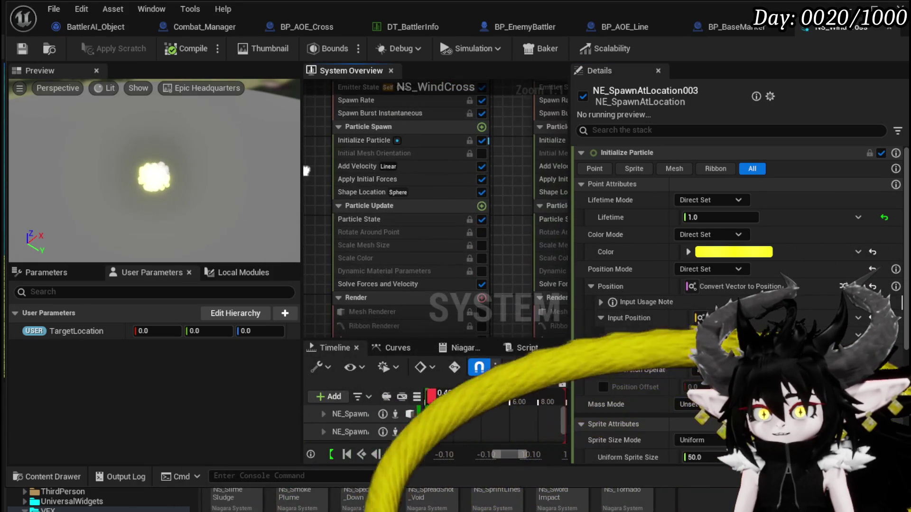
Set NE_SpawnAtLocation's Add Velocity X to 1500.
click(357, 166)
click(708, 179)
text(1500.0)
key(Return)
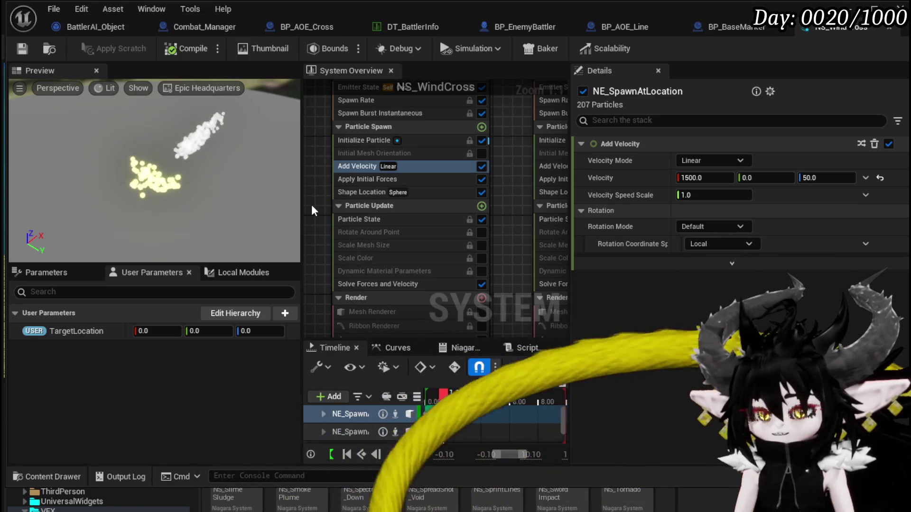
click(481, 206)
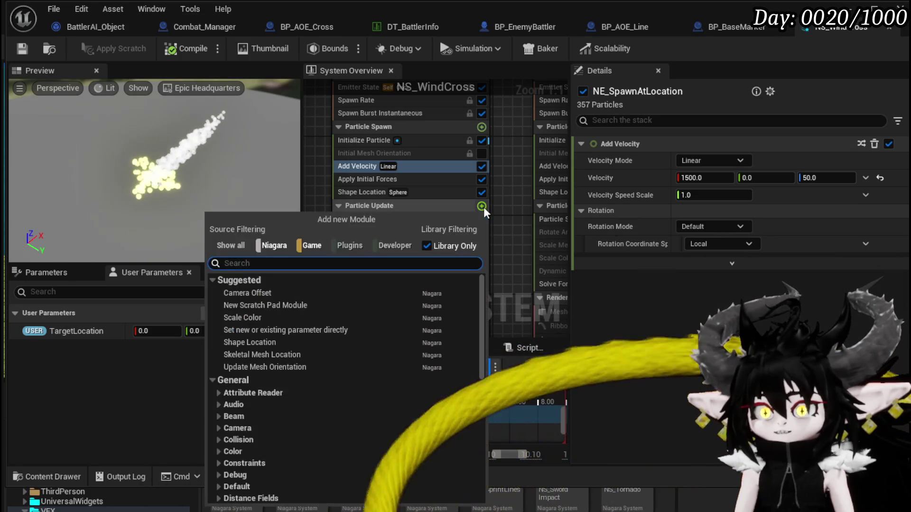
Add a Scale Sprite Size module to Particle Update, driven by a uniform 0-to-1 curve.
text(scale sprite size)
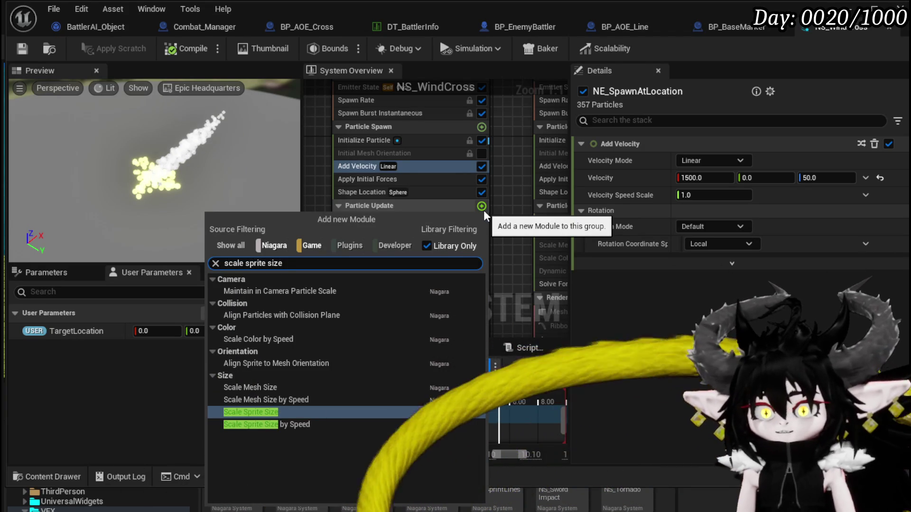
key(Escape)
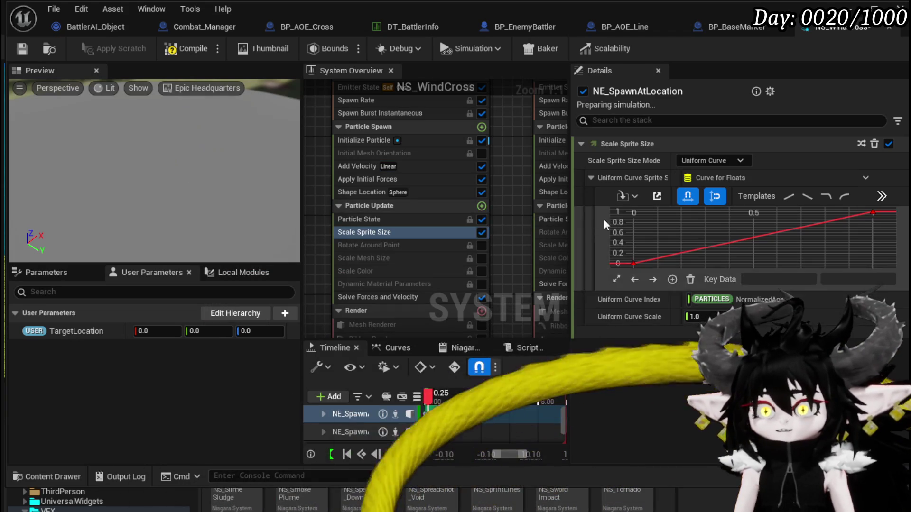
click(360, 219)
click(360, 166)
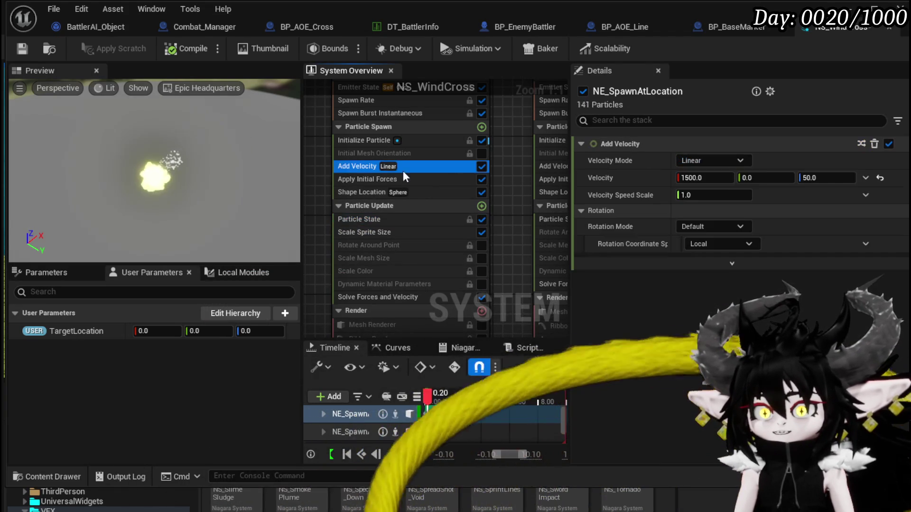
drag(686, 178, 698, 178)
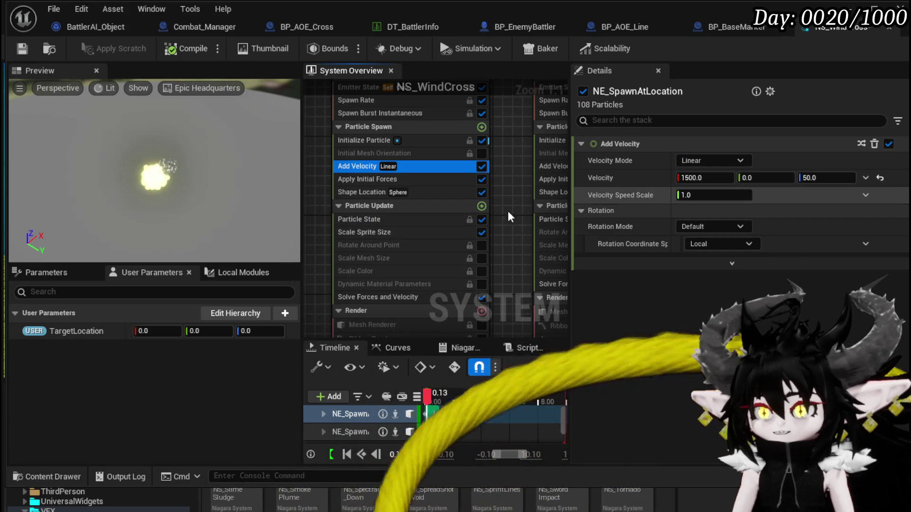
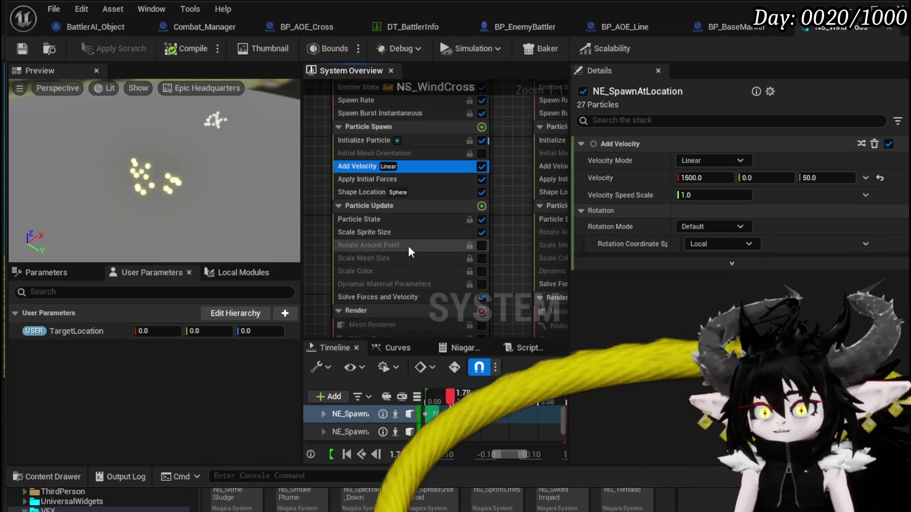
Set the Scale Sprite Size curve's end key value to 2.0.
click(377, 234)
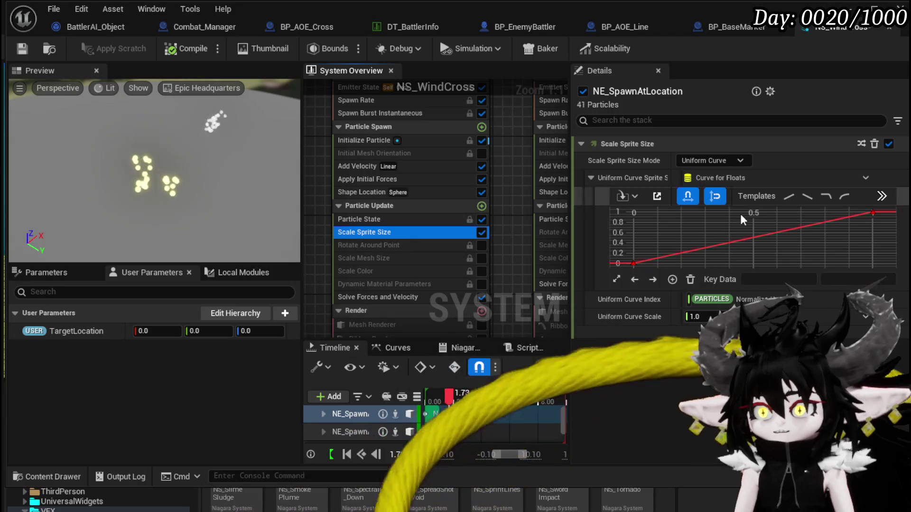
click(872, 213)
click(859, 280)
text(2)
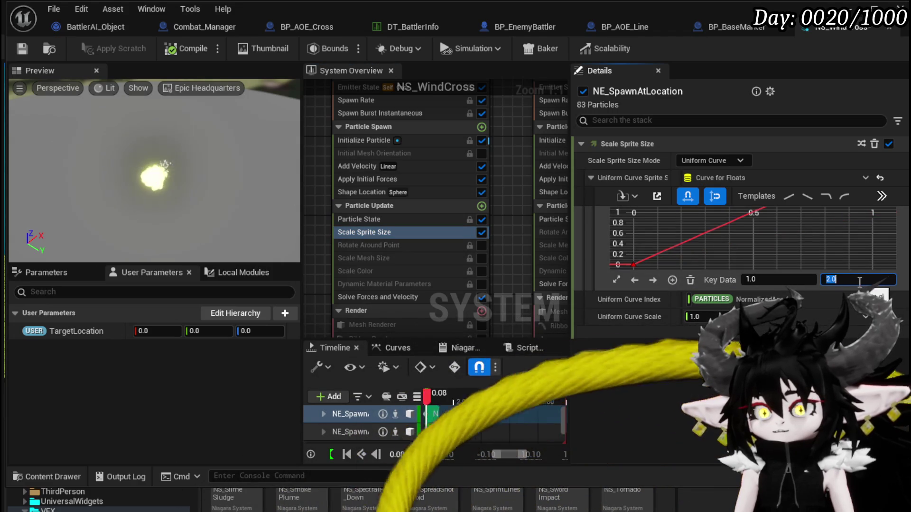
key(Return)
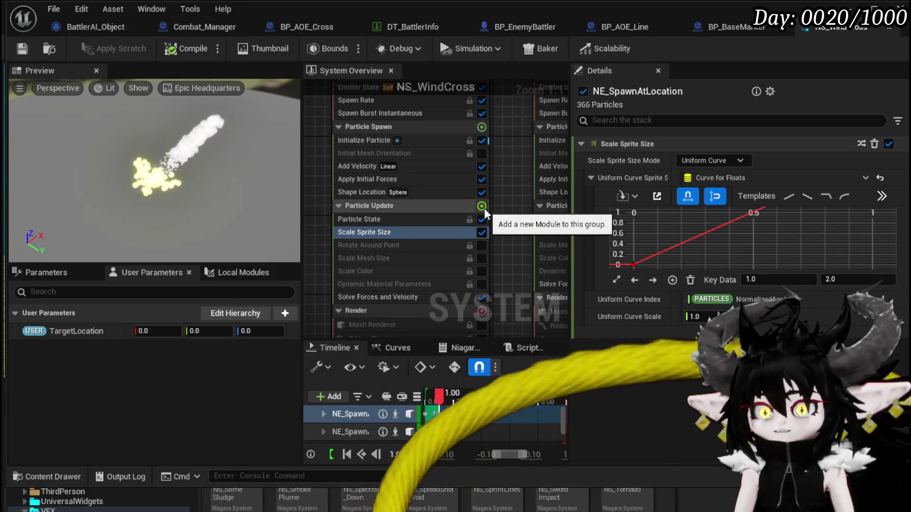
Add a Scale Velocity module to Particle Update.
click(482, 207)
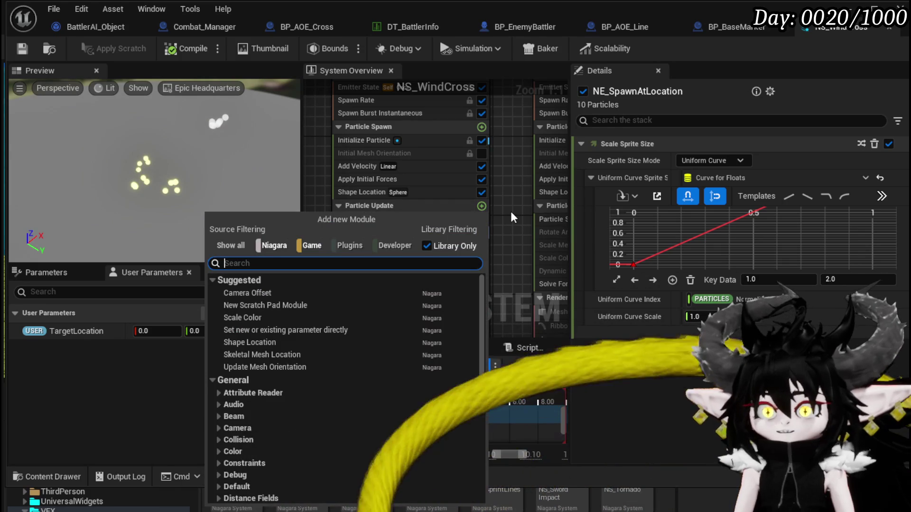
text(sca)
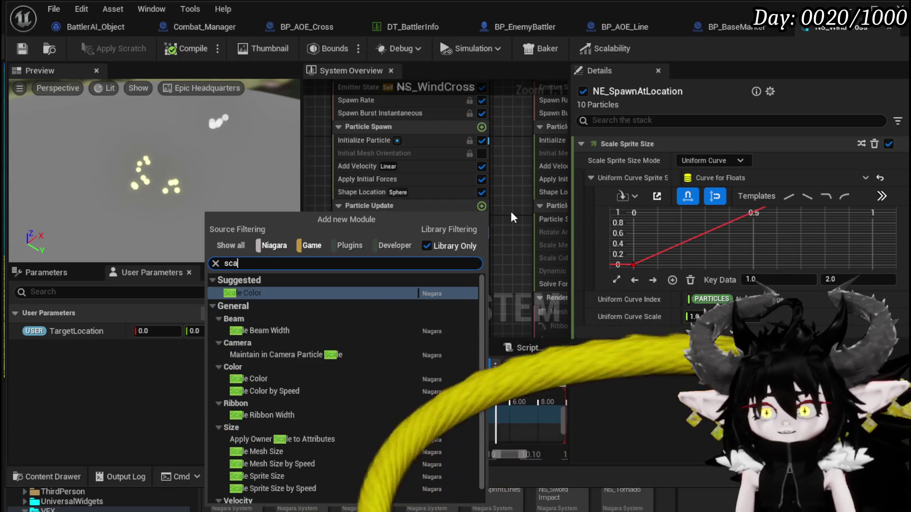
text(le vel)
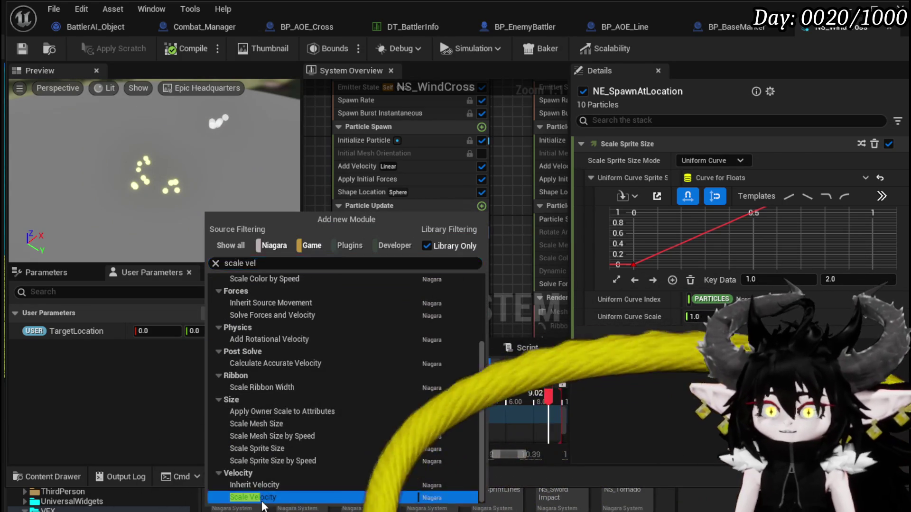
key(Return)
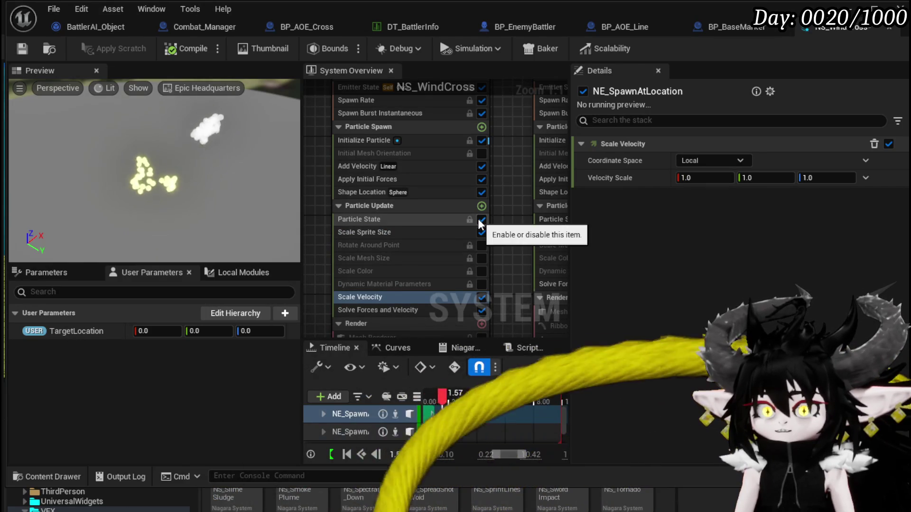
click(828, 179)
text(5)
drag(209, 151, 200, 128)
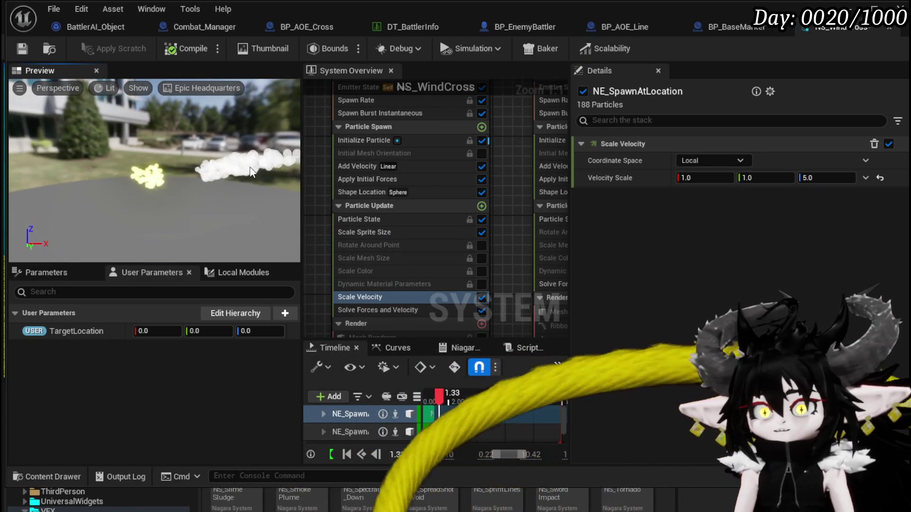
mouse_move(234, 175)
mouse_down()
mouse_move(223, 173)
mouse_move(256, 178)
mouse_move(242, 179)
mouse_up()
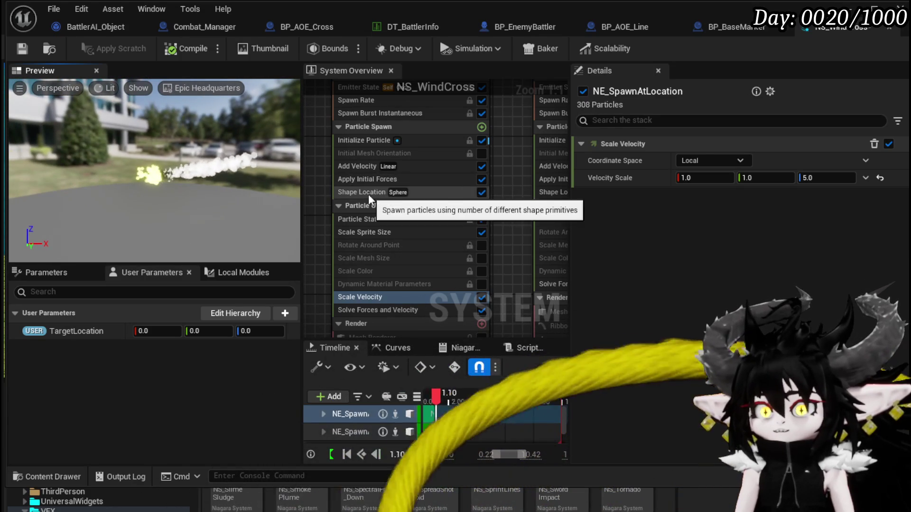
click(375, 167)
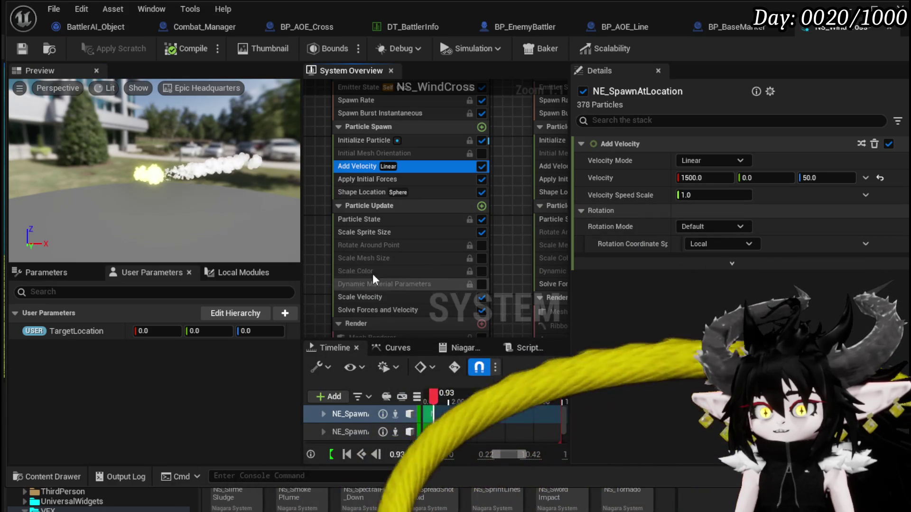
click(374, 296)
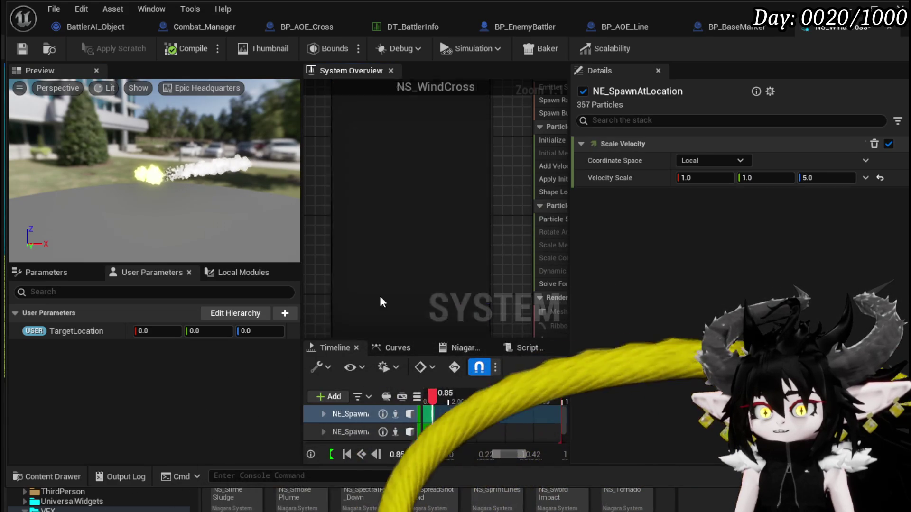
click(828, 178)
text(500)
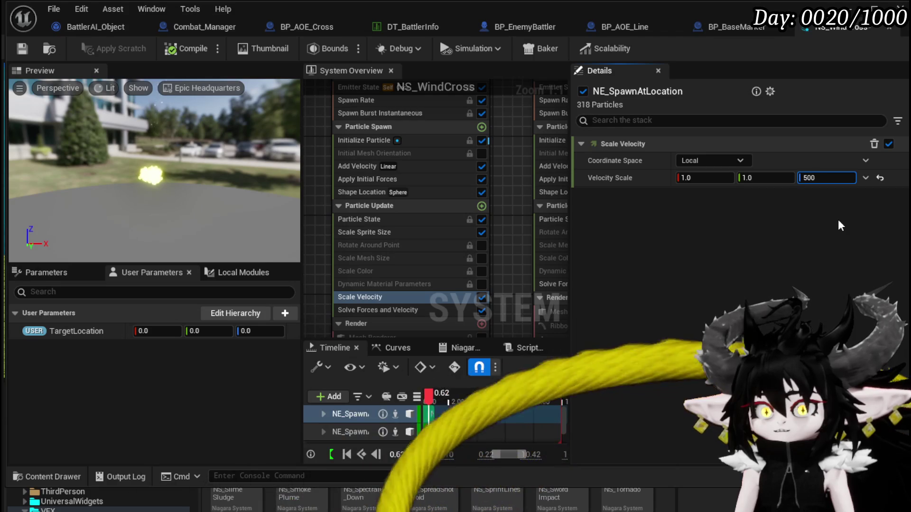
key(ctrl+a)
text(1)
key(Return)
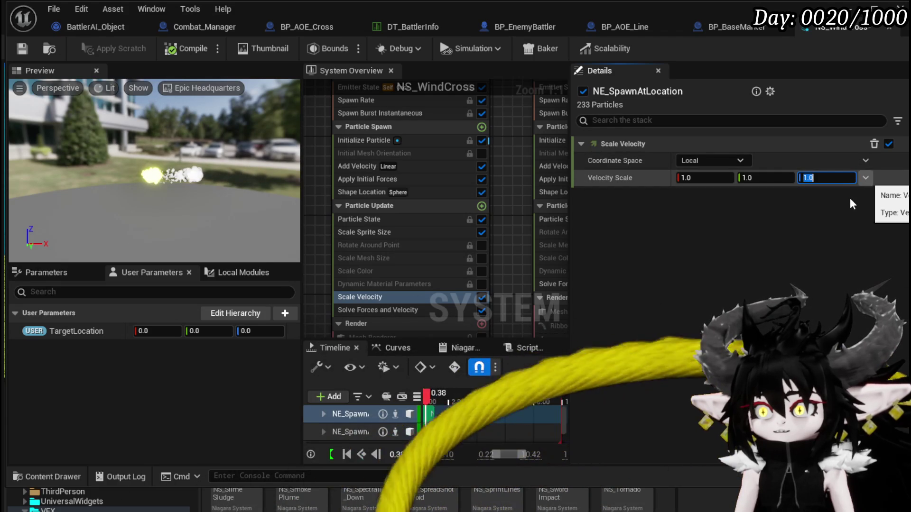
click(866, 178)
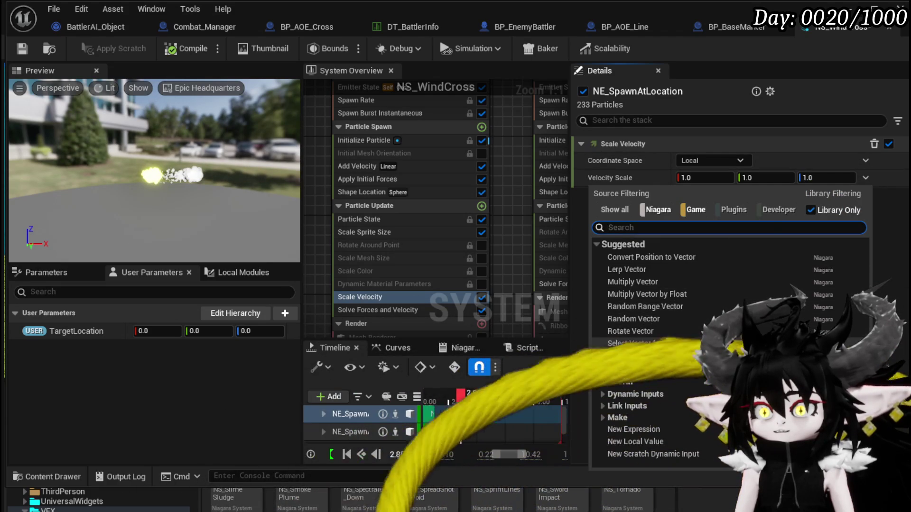
Switch Velocity Scale to Vector from Curve and set its Z curve key values.
click(637, 355)
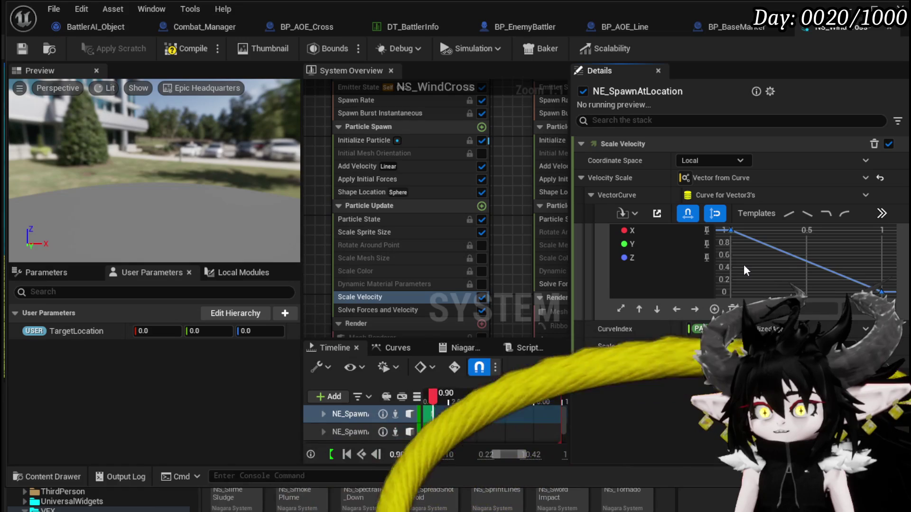
mouse_move(716, 258)
mouse_down()
mouse_move(783, 208)
mouse_move(648, 237)
mouse_up()
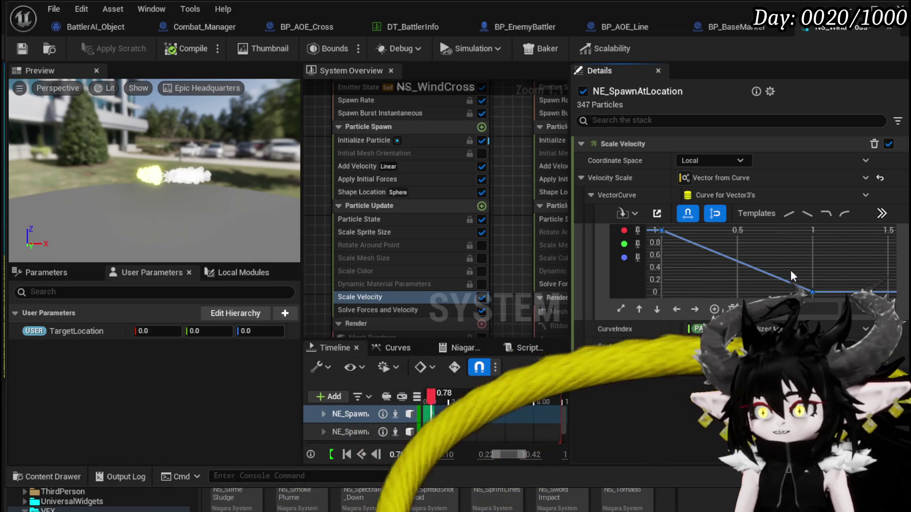
drag(871, 319, 871, 321)
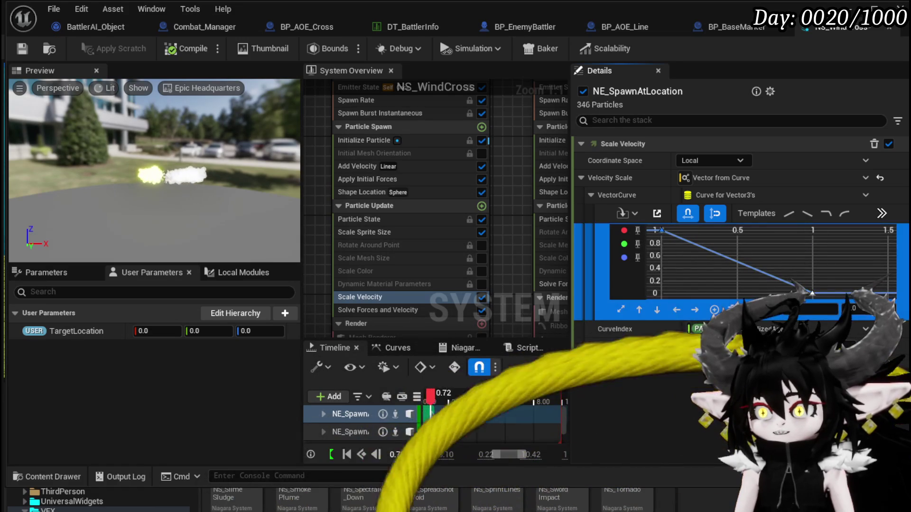
double_click(854, 308)
text(1)
key(Return)
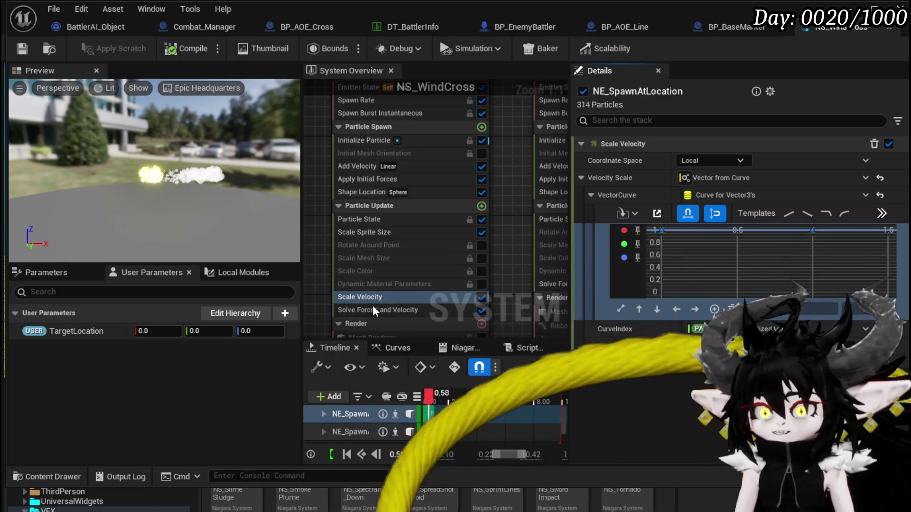
key(f)
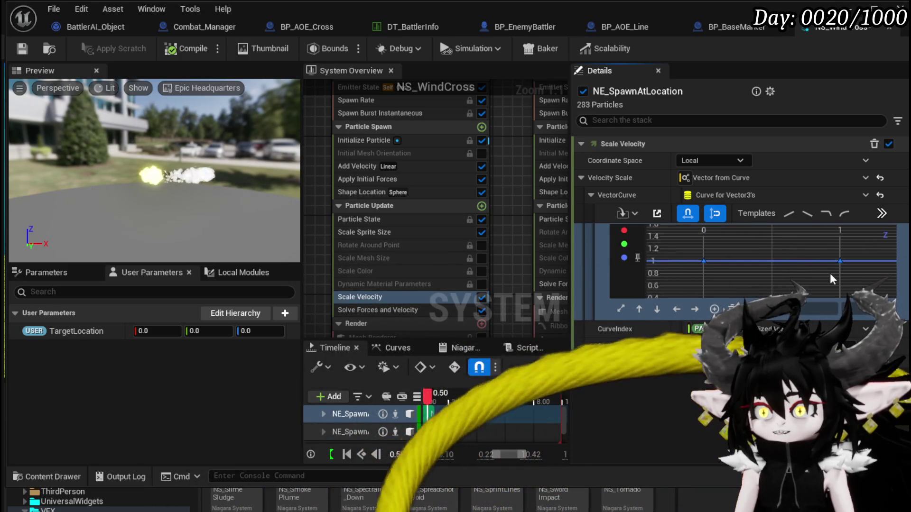
click(840, 261)
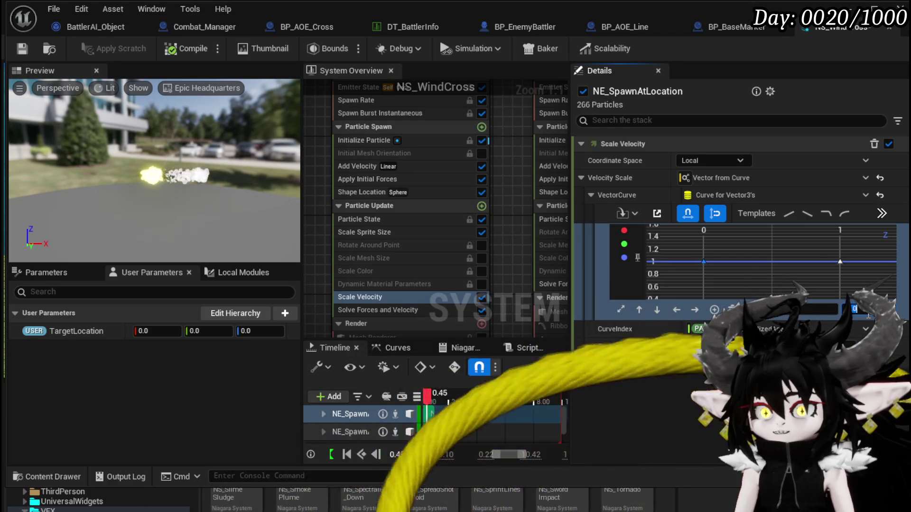
key(Return)
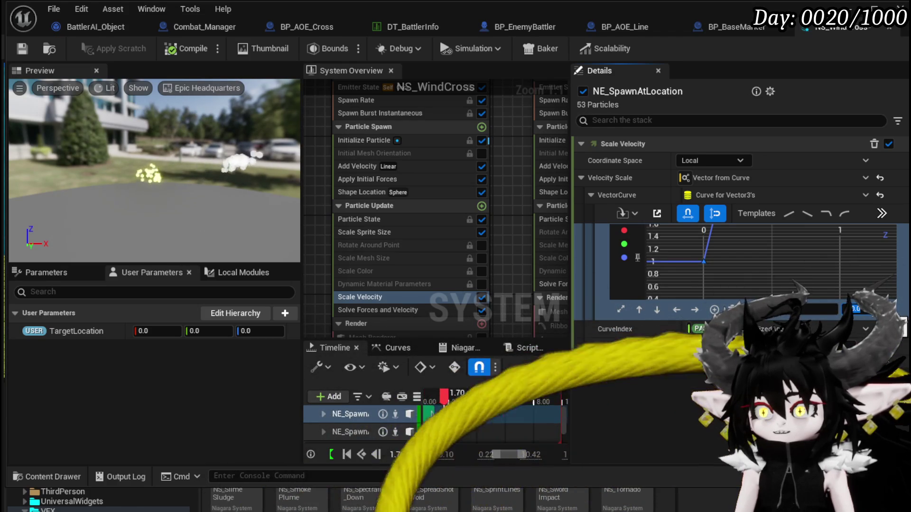
Add a Z curve key at 0.8 and drag it to form a steep late ramp.
scroll(744, 249, down, 2)
right_click(744, 243)
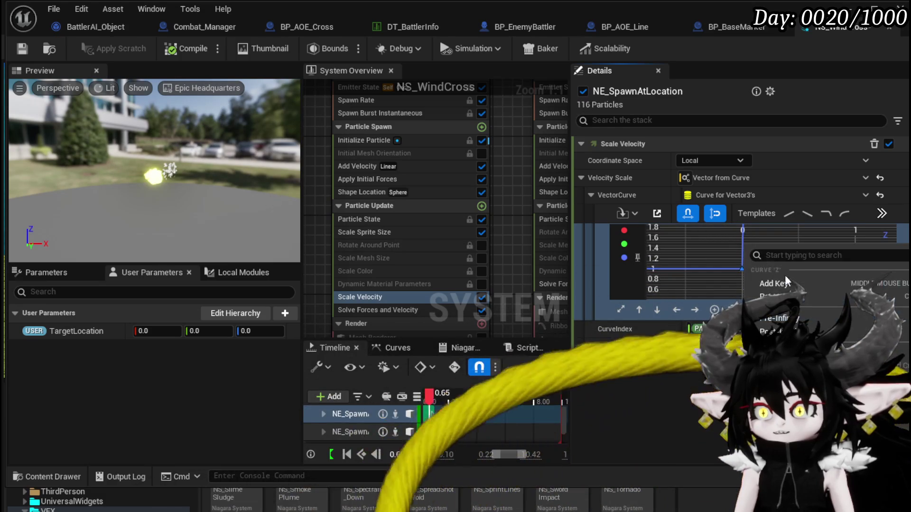
drag(802, 258, 713, 252)
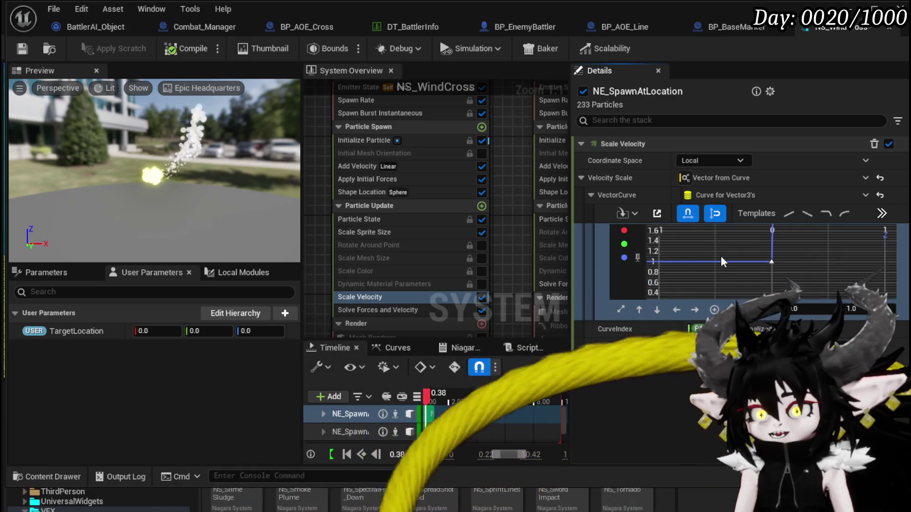
scroll(798, 251, down, 3)
key(f)
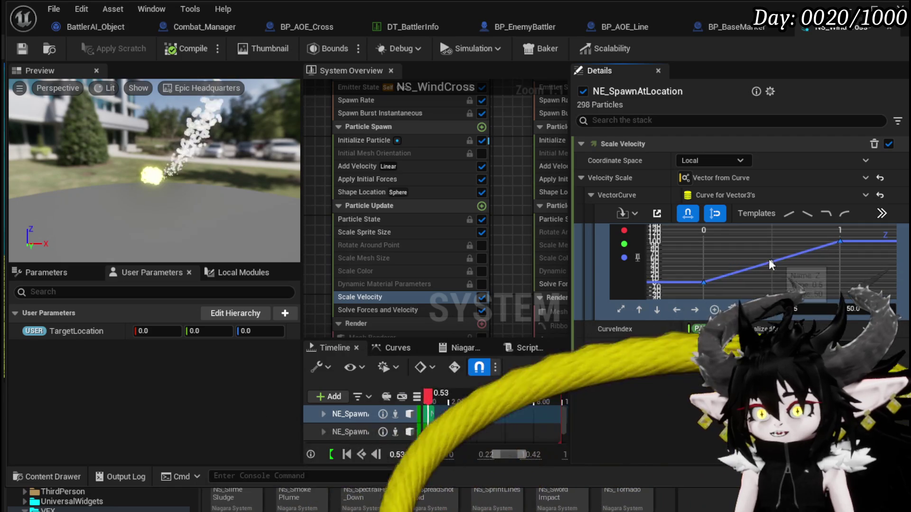
middle_click(809, 265)
drag(809, 265, 819, 276)
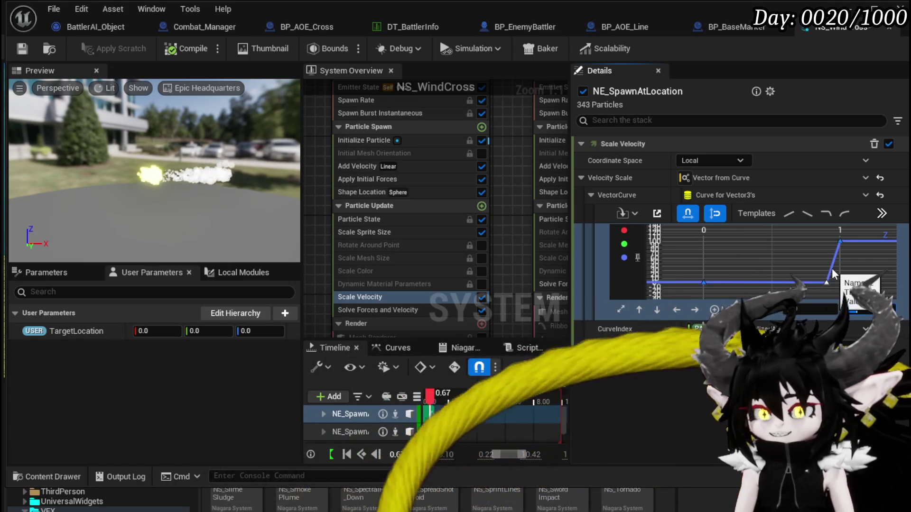
Set Initialize Particle lifetime to range from 0.9 to 1.1 seconds.
click(365, 140)
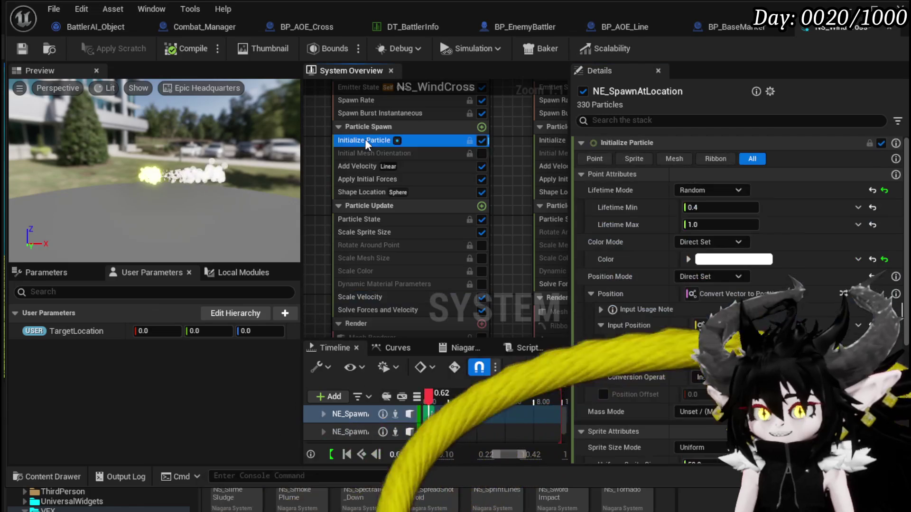
click(703, 207)
text(1)
key(Return)
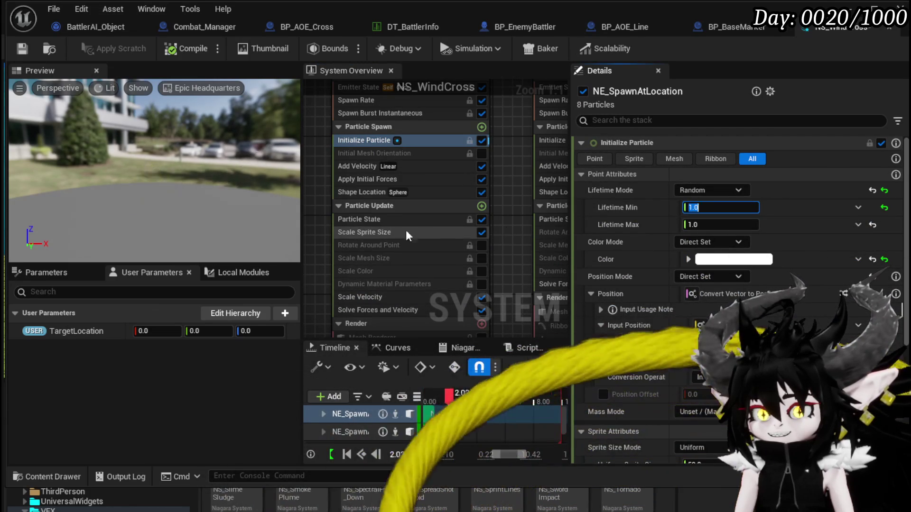
text(0)
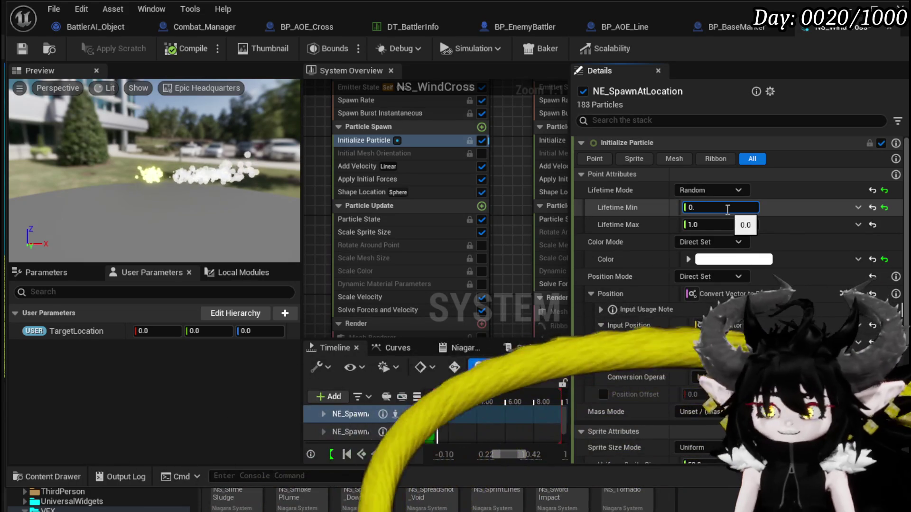
text(.9)
key(Return)
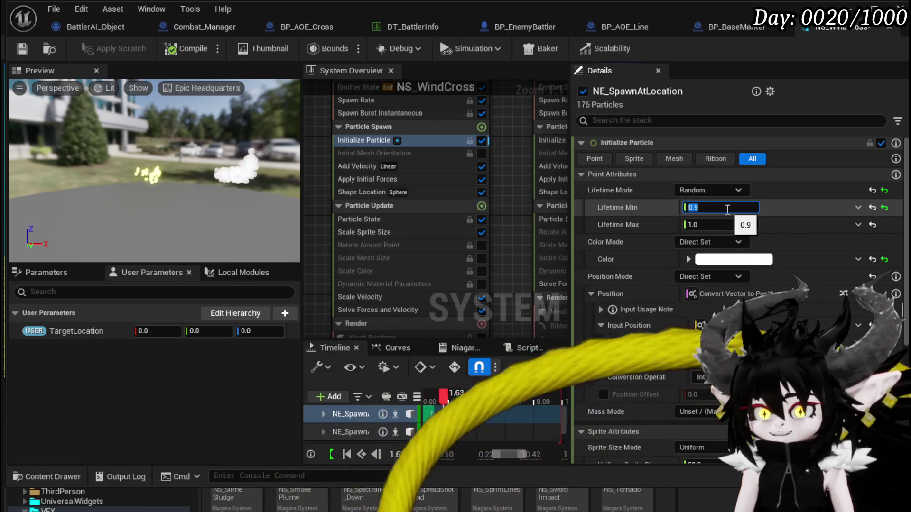
click(697, 225)
text(1.1)
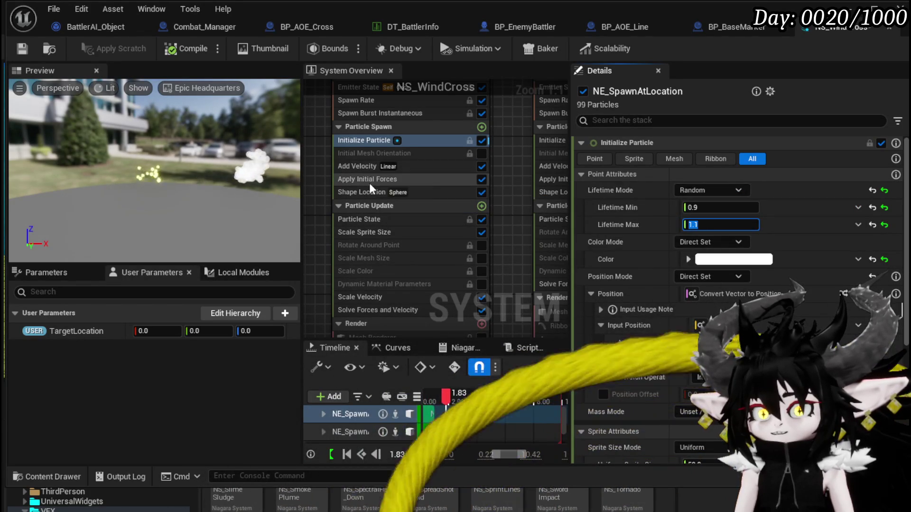
Set Add Velocity's X component to 3000.
click(365, 167)
click(721, 178)
text(3000)
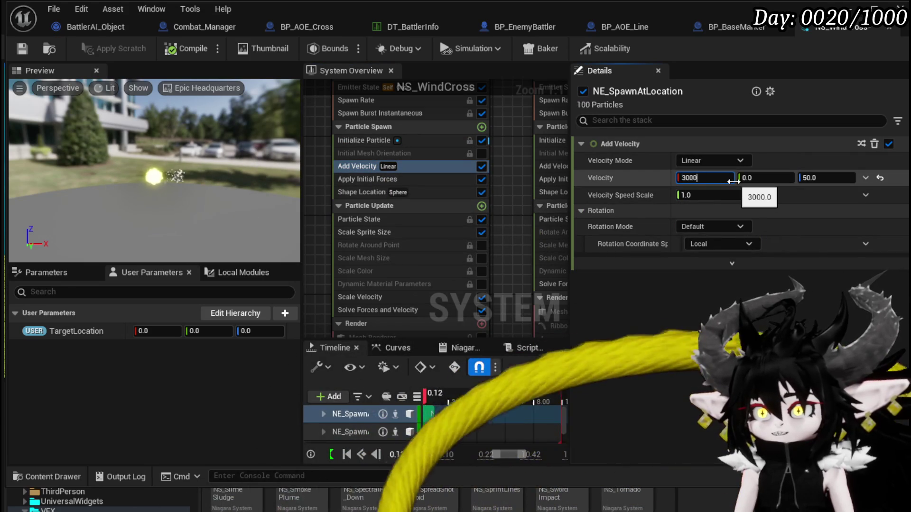
key(Return)
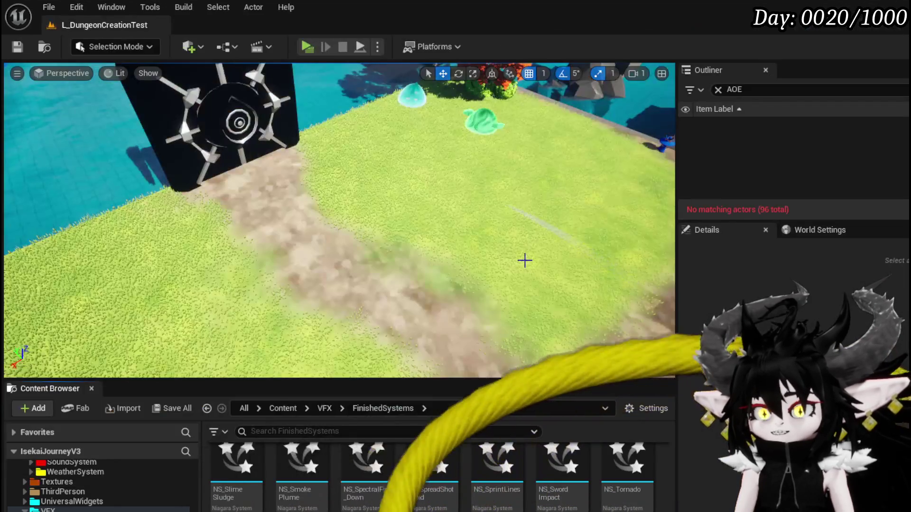
Fly around the NS_WindCross effect in the dungeon level and save the level.
mouse_move(316, 265)
mouse_down()
mouse_move(360, 256)
mouse_move(284, 261)
mouse_move(385, 269)
mouse_up()
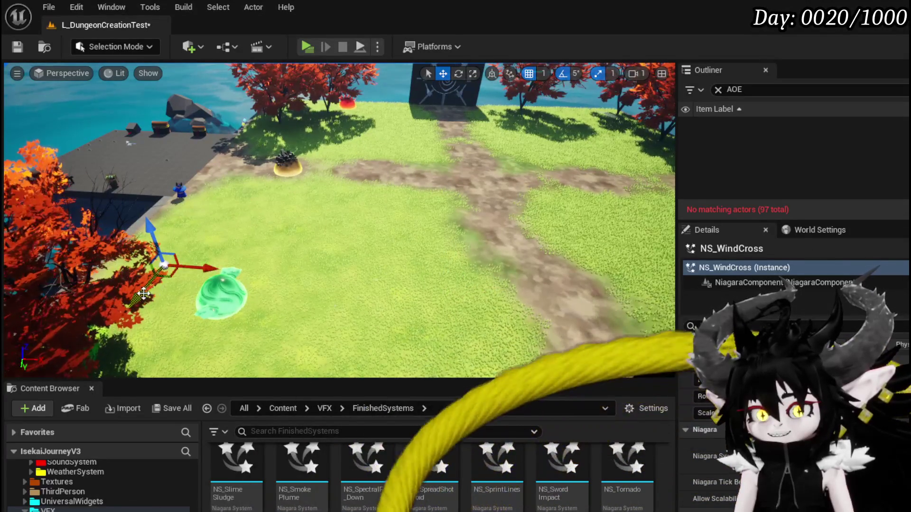
mouse_move(203, 210)
mouse_down()
mouse_move(170, 211)
mouse_move(161, 226)
mouse_up()
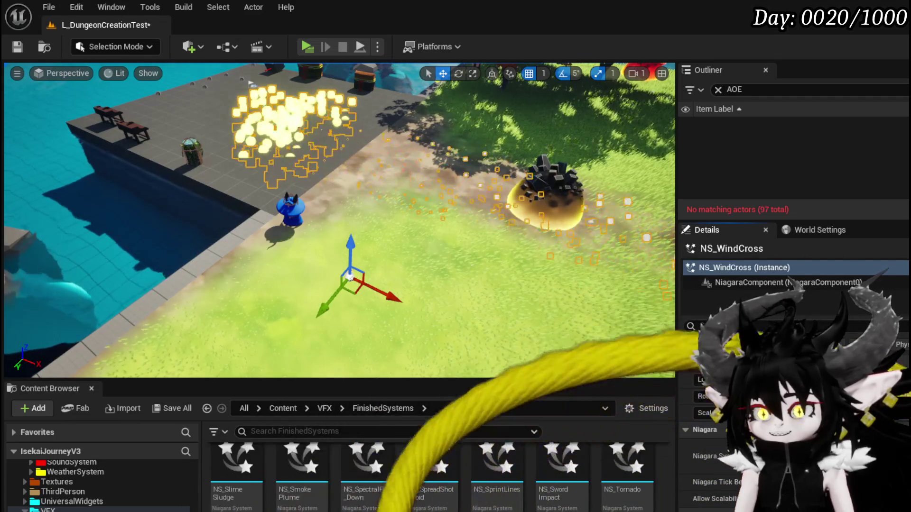
drag(398, 257, 363, 242)
key(ctrl+s)
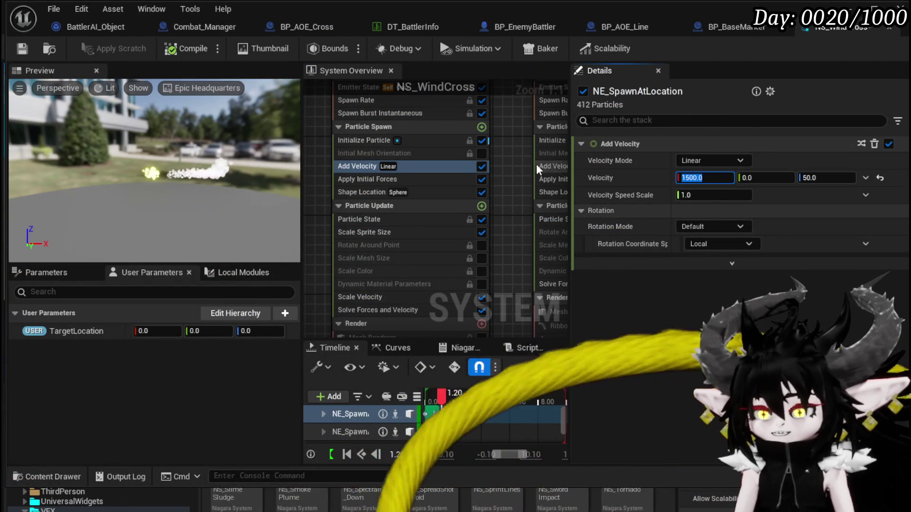
Adjust the Initialize Particle minimum lifetime and save the system.
key(Return)
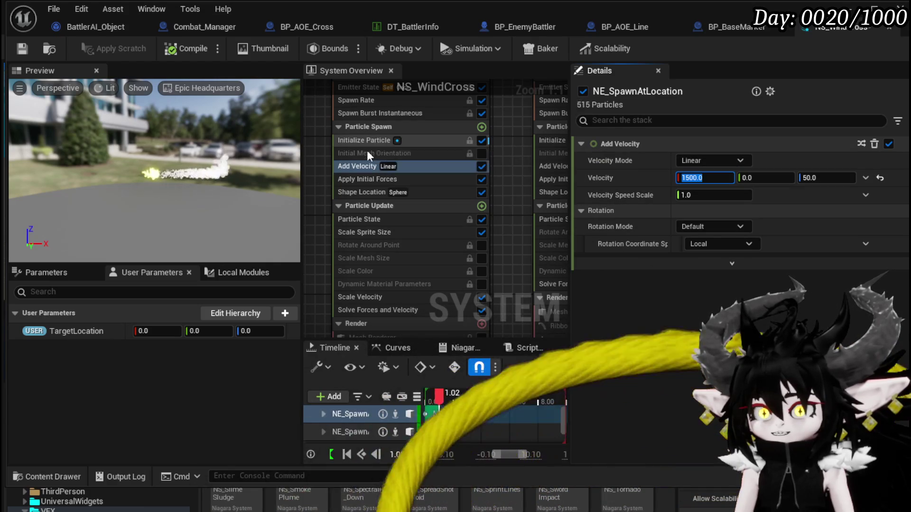
click(367, 144)
click(695, 207)
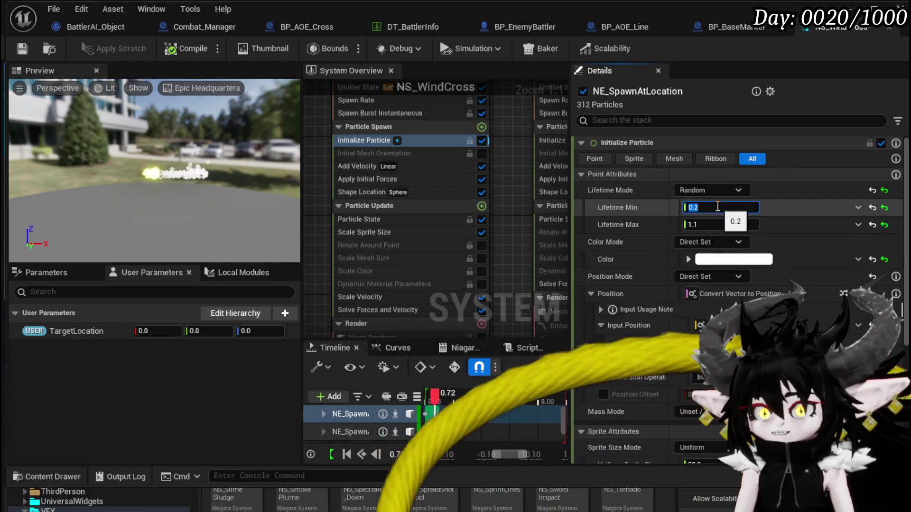
text(0)
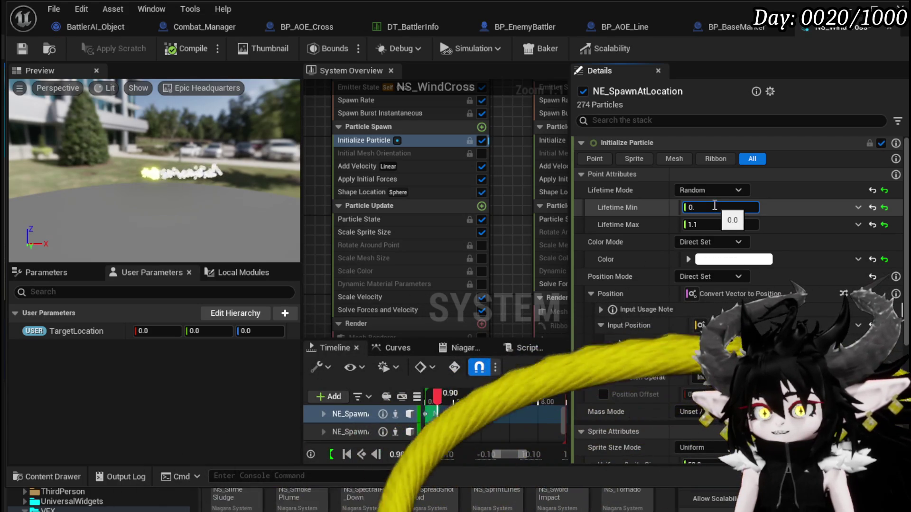
text(9)
key(Return)
key(ctrl+s)
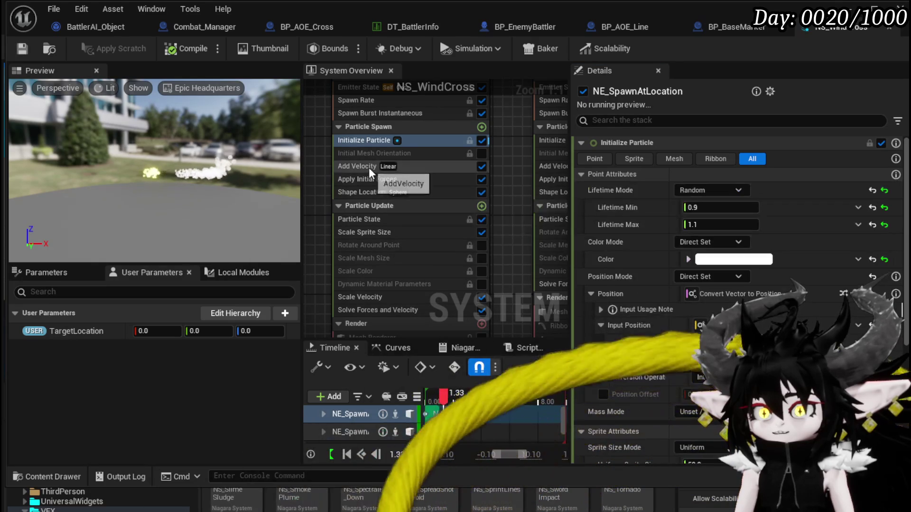
Set Add Velocity's X component to 3000.
click(356, 168)
click(719, 178)
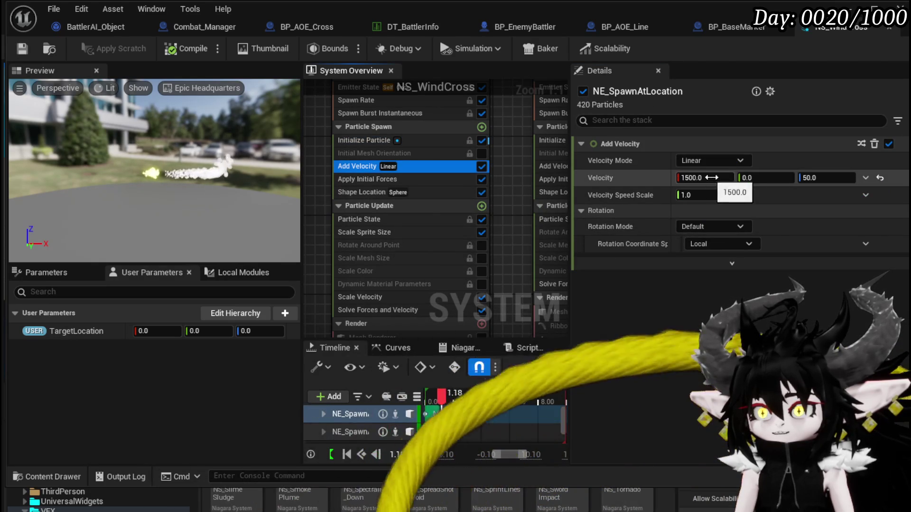
text(30)
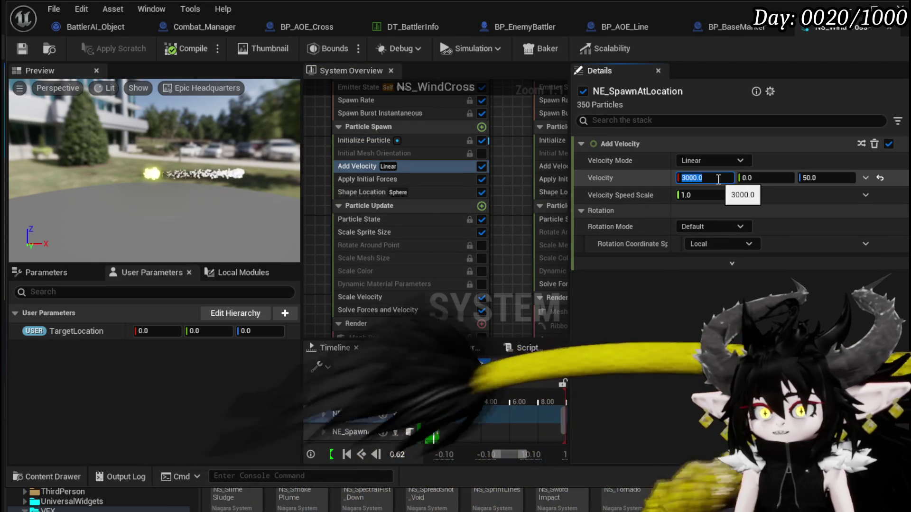
key(Return)
Set particle lifetime to 0.4–0.5 seconds and save NS_WindCross.
click(375, 140)
click(697, 207)
key(BackSpace)
text(2)
key(Return)
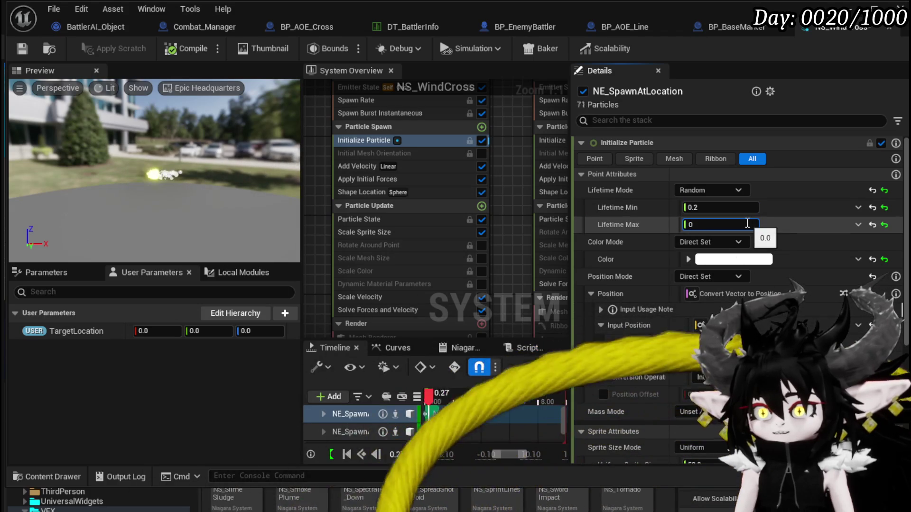
text(0.4)
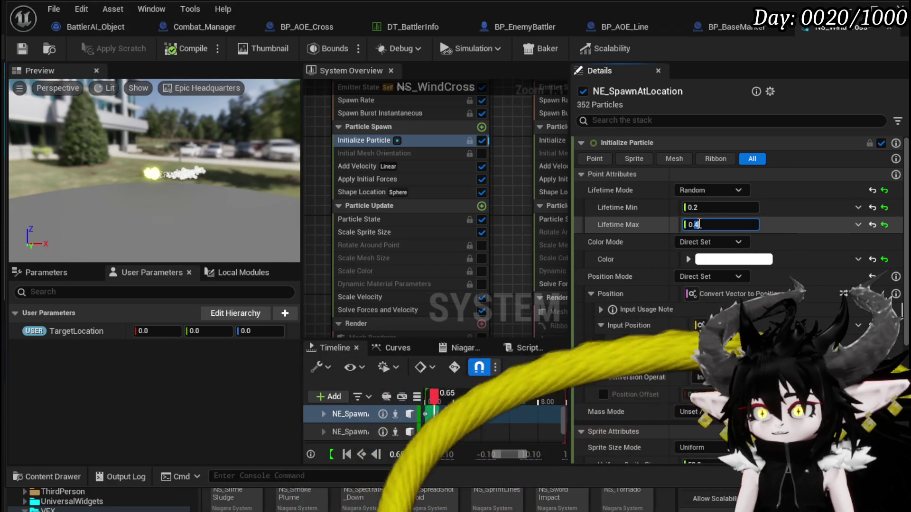
key(BackSpace)
text(5)
click(696, 207)
text(0.4)
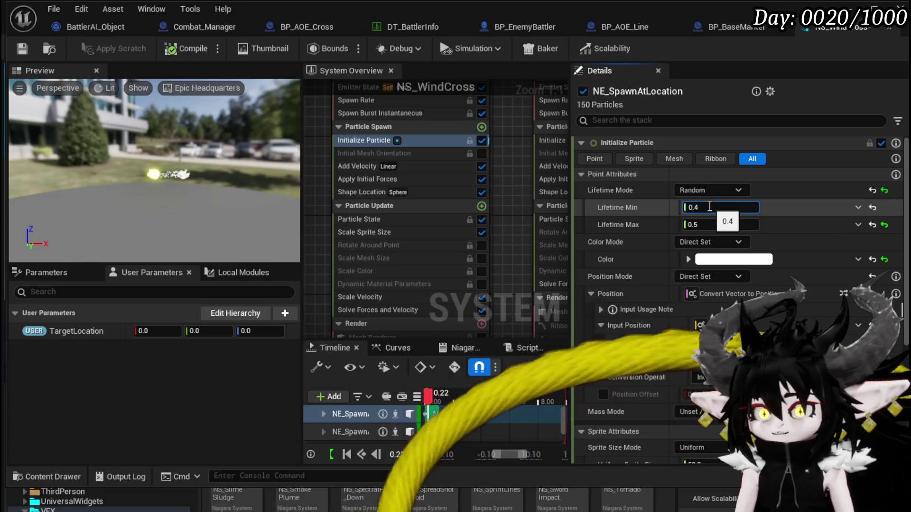
key(Return)
click(23, 49)
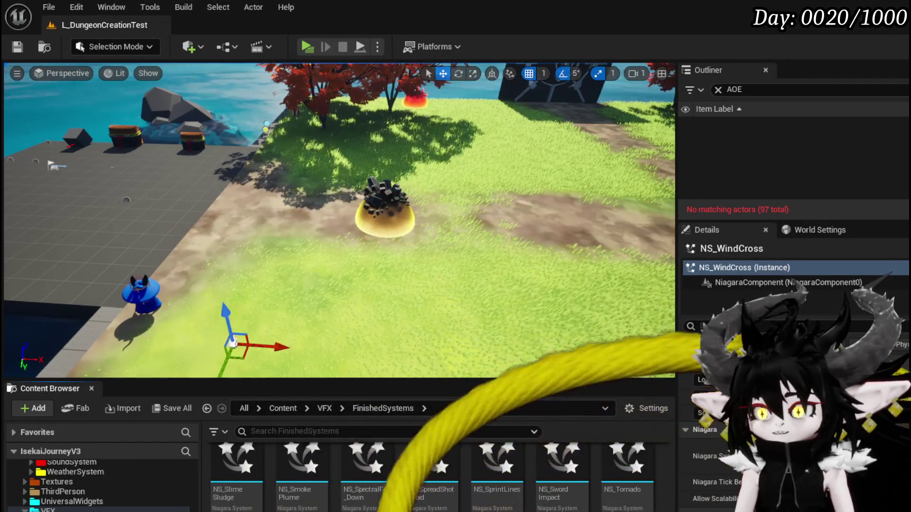
key(alt+Tab)
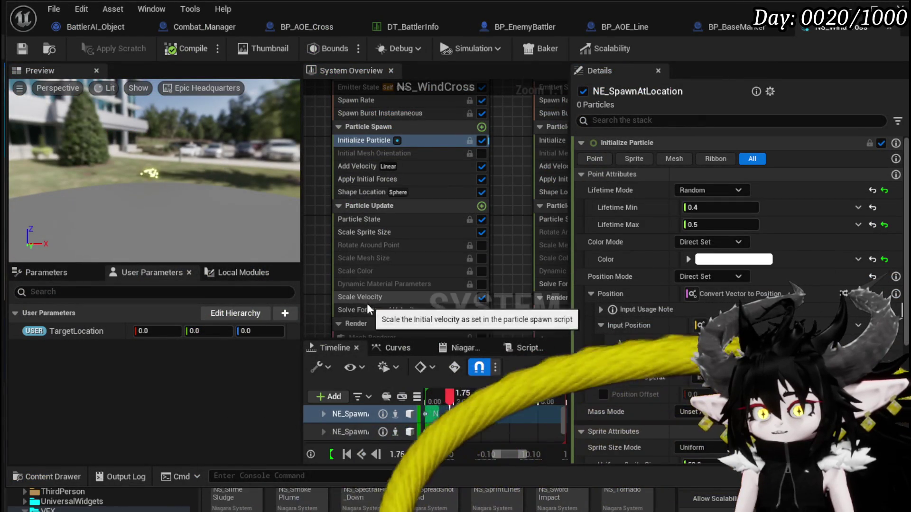
Set the Scale Velocity curve's end key to 200 and save.
click(365, 298)
click(840, 241)
click(854, 308)
text(200)
key(Return)
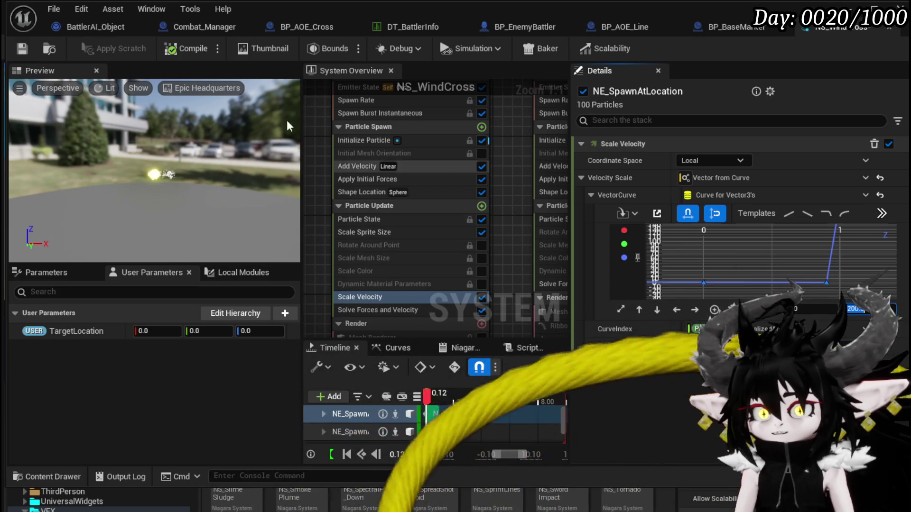
click(24, 49)
Add a mid key to the Scale Sprite Size curve, set its end to 4.0, and save.
click(350, 232)
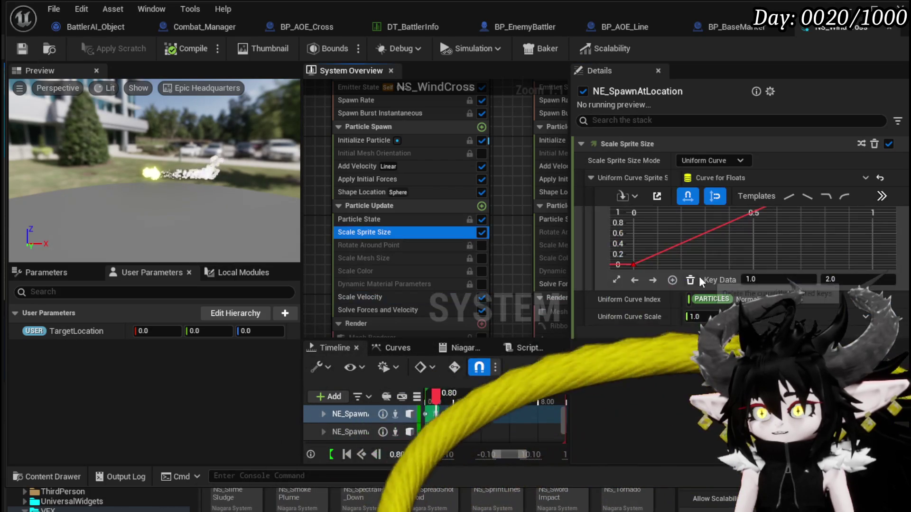
click(804, 241)
key(f)
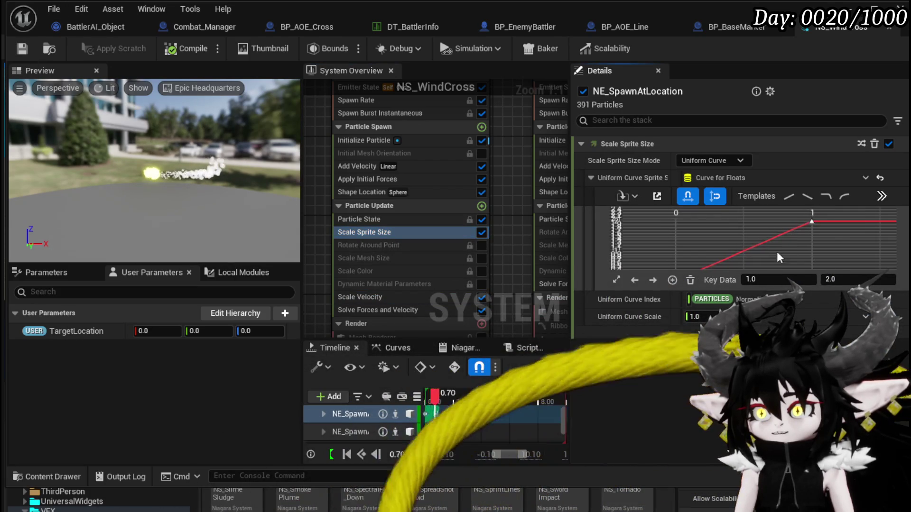
right_click(774, 242)
click(799, 280)
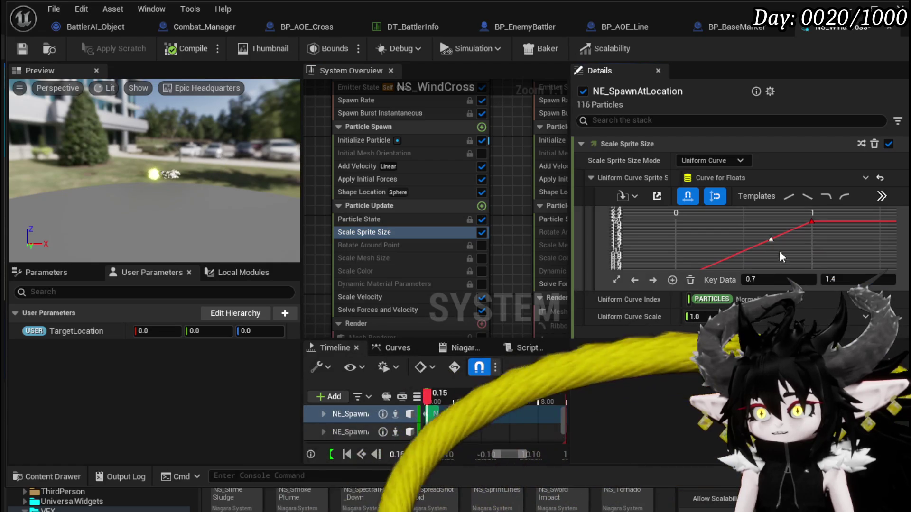
click(811, 221)
click(848, 280)
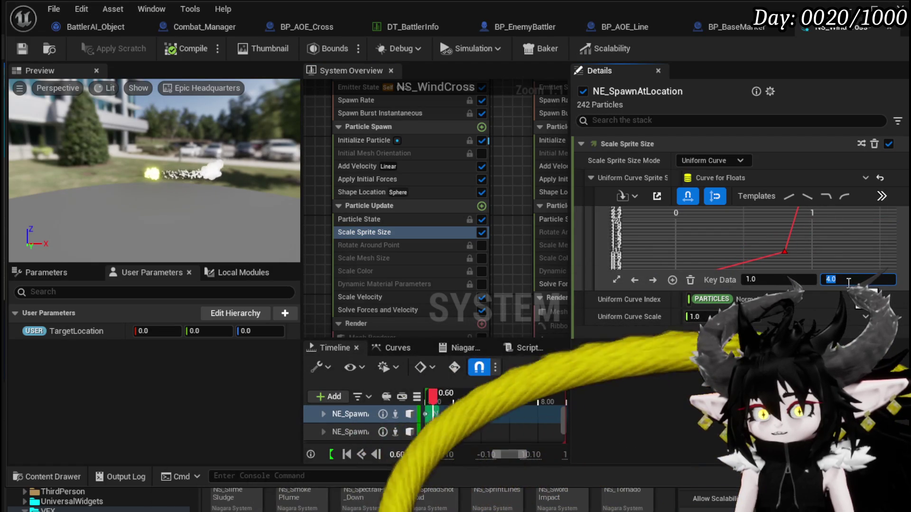
click(22, 48)
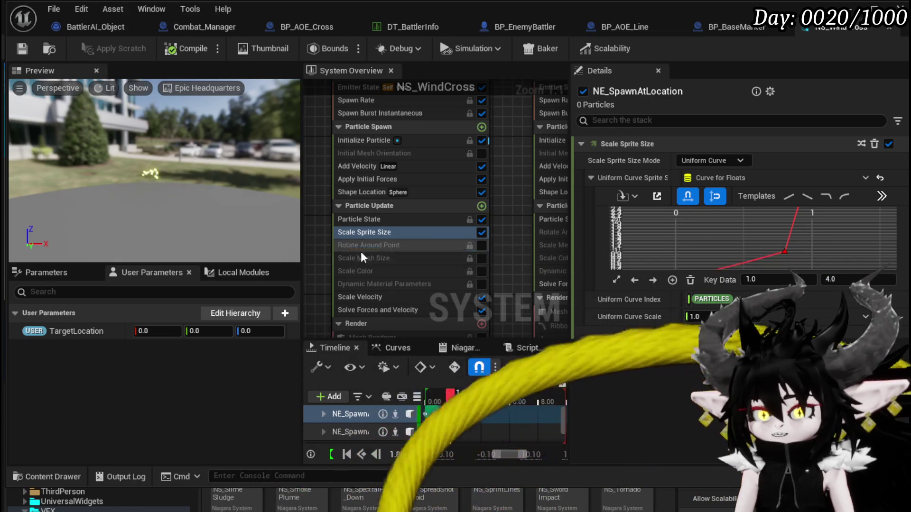
drag(491, 262, 494, 190)
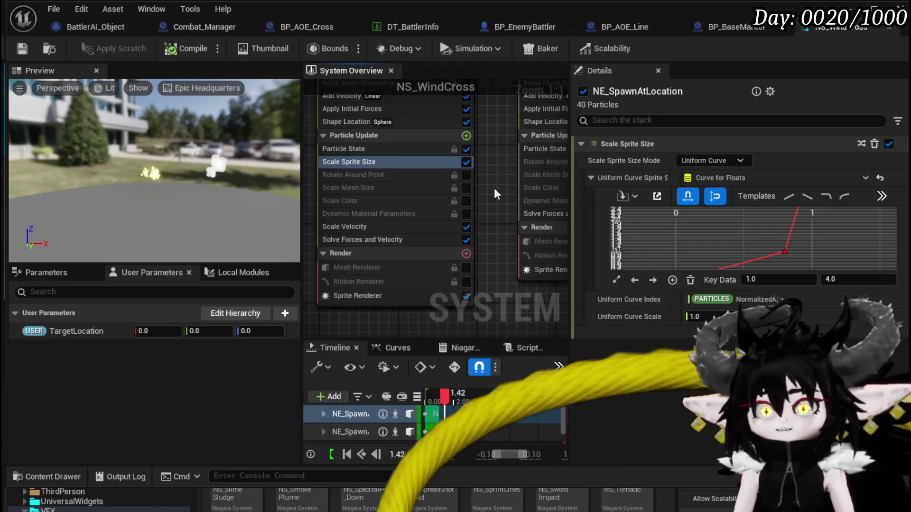
click(374, 294)
Switch the Sprite Renderer material to M_Whirlwind_Rings.
click(762, 178)
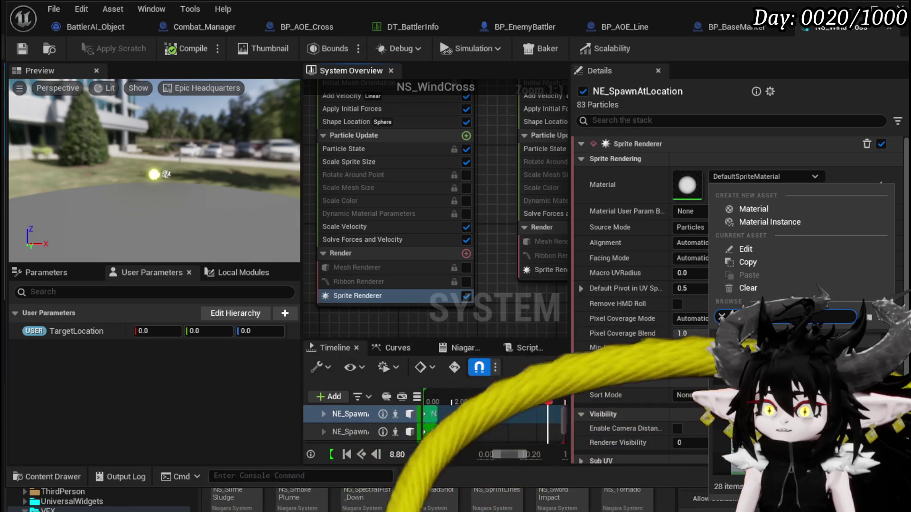
key(Return)
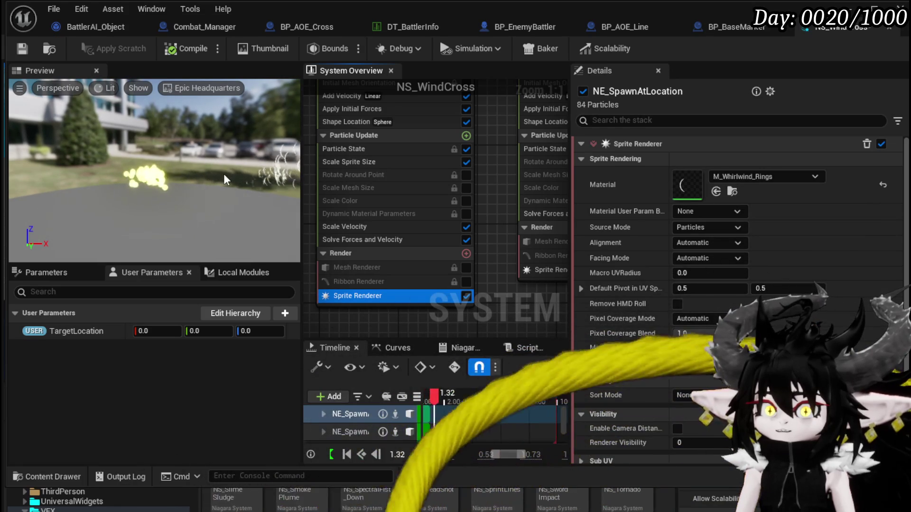
mouse_move(224, 175)
mouse_down()
mouse_move(237, 187)
mouse_move(242, 182)
mouse_move(197, 184)
mouse_move(247, 177)
mouse_up()
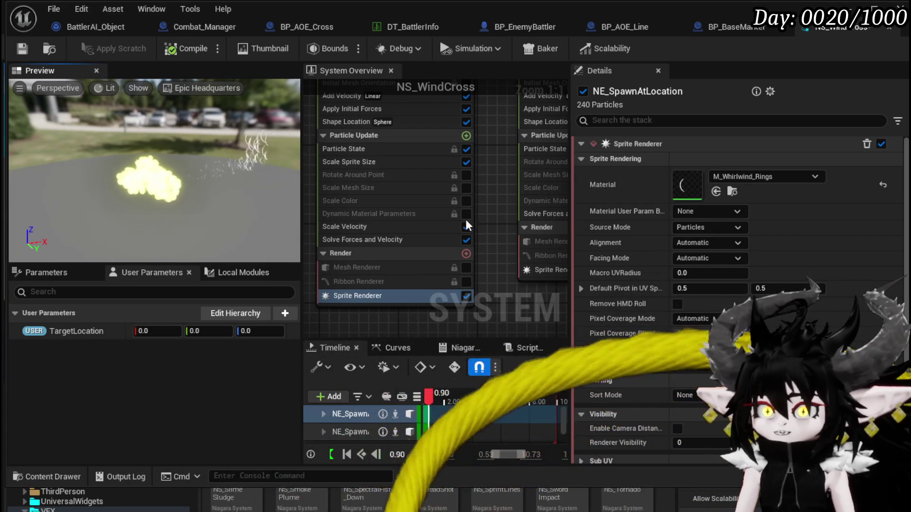
click(466, 135)
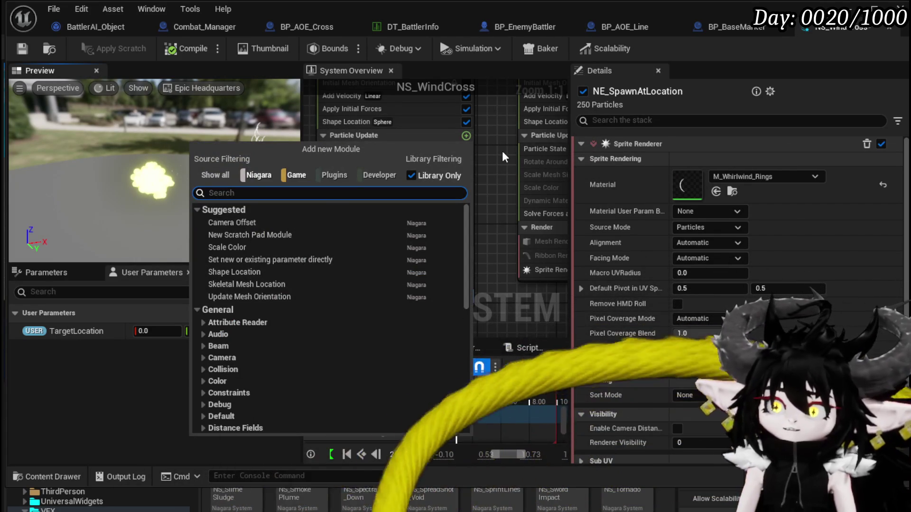
Search Particle Spawn modules for 'Ran' and cancel without adding one.
click(516, 115)
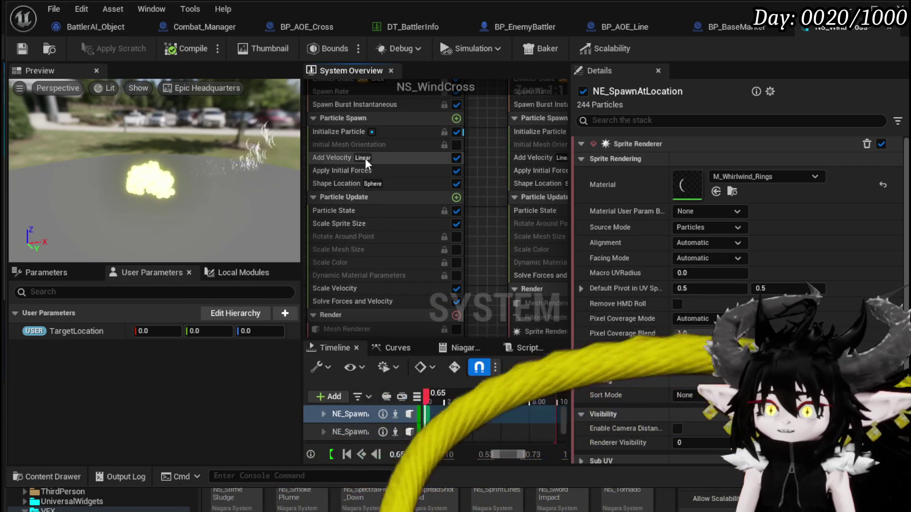
click(457, 118)
text(R)
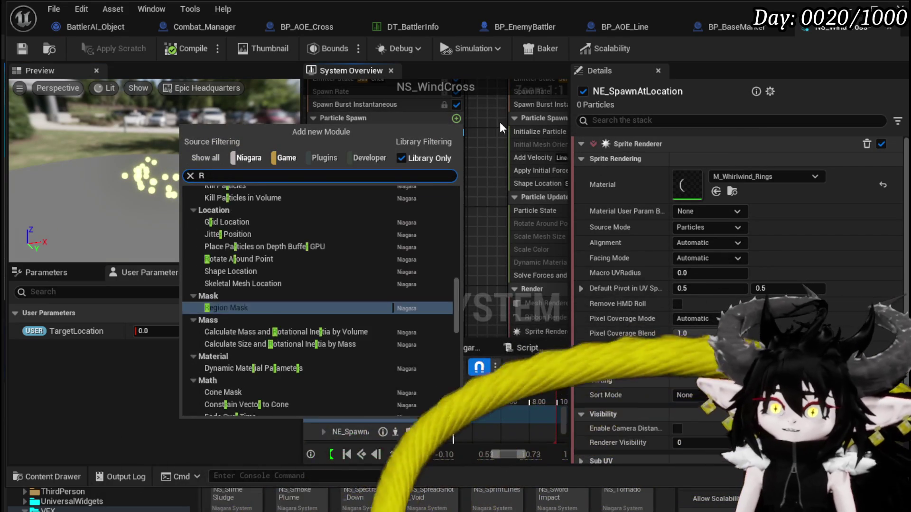
text(and)
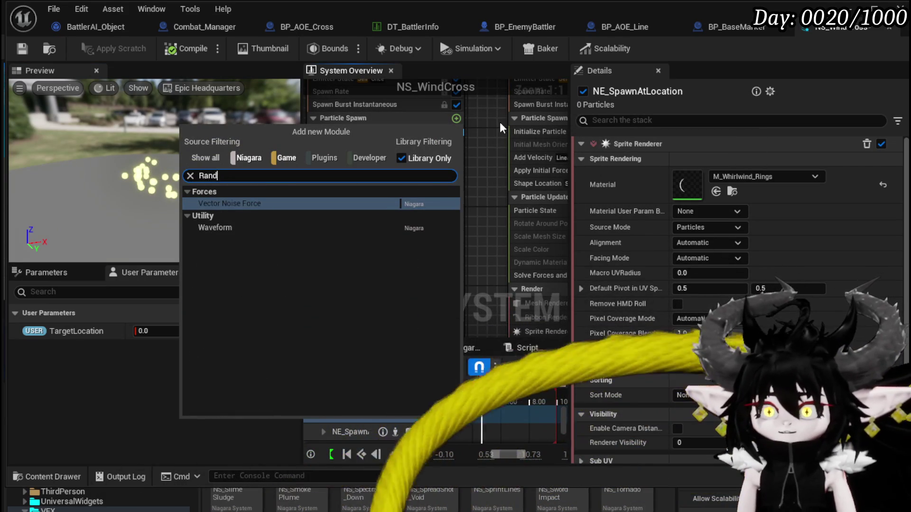
click(491, 124)
Review the Initialize Particle settings, save NS_WindCross, and check the preview.
click(336, 131)
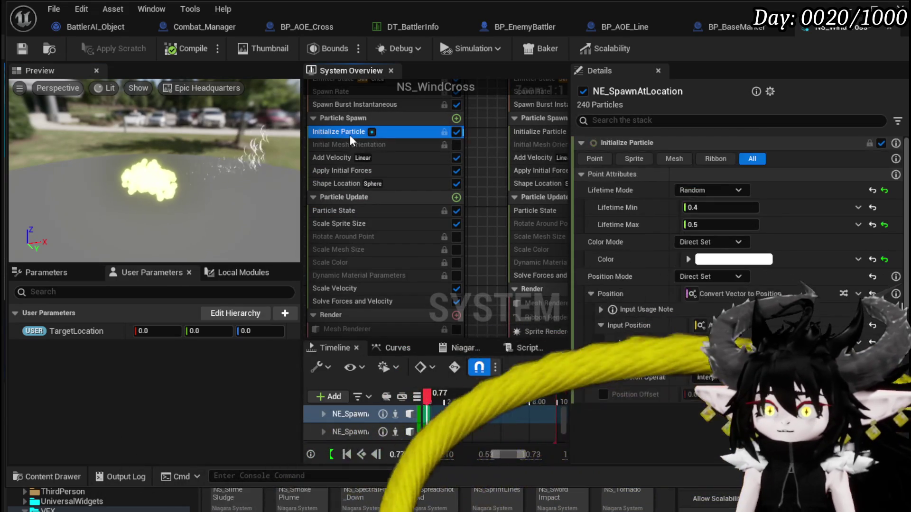
scroll(736, 285, down, 8)
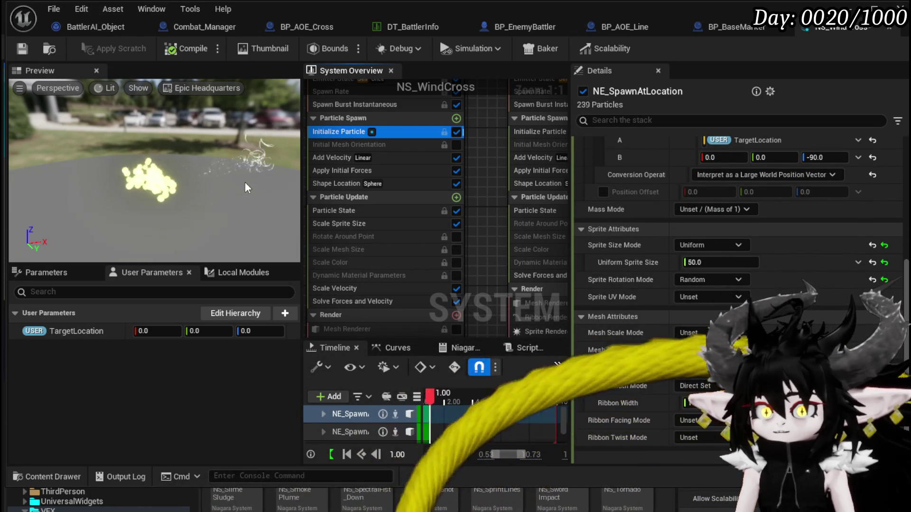
key(ctrl+s)
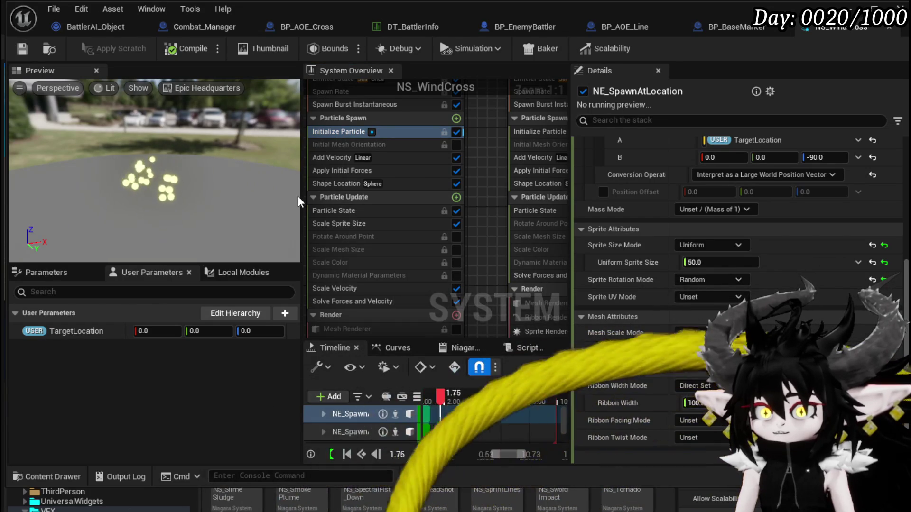
drag(298, 195, 228, 180)
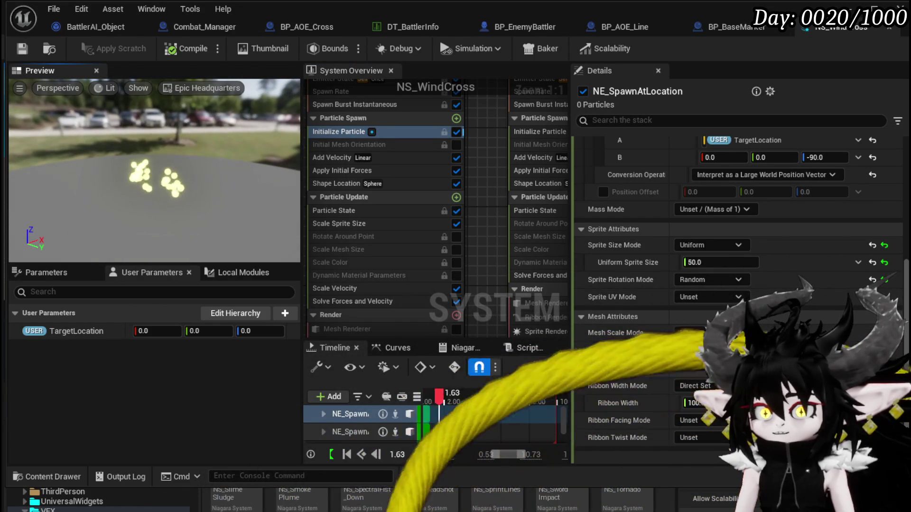
drag(228, 181, 239, 190)
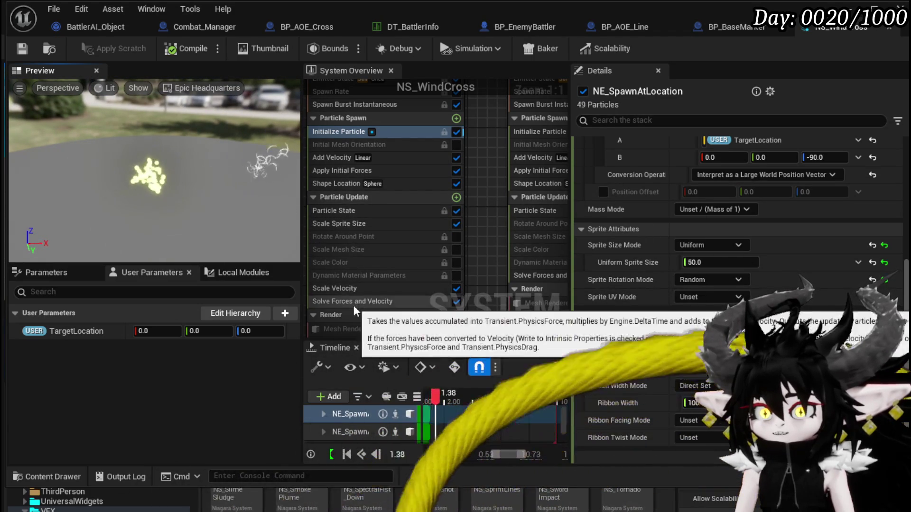
Set the Scale Sprite Size curve's first key to 0.05 and its 0.8 key to 1.2.
click(354, 227)
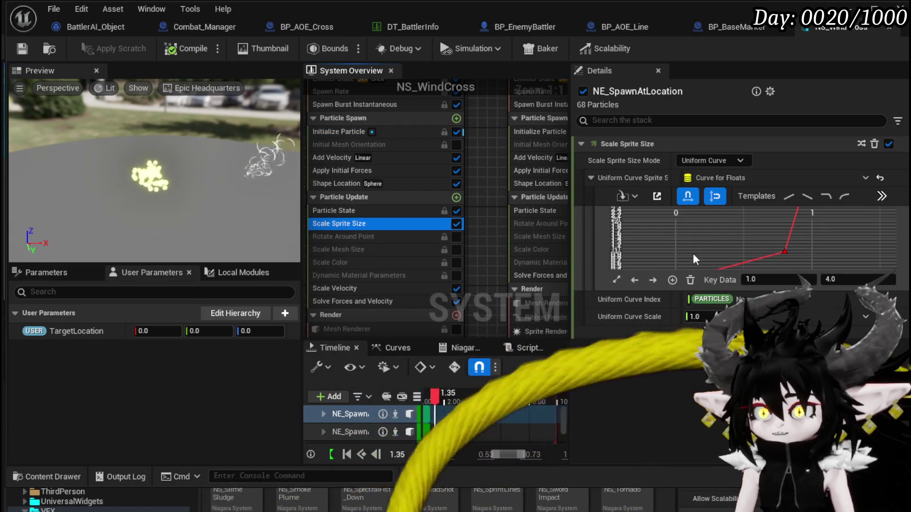
click(687, 246)
key(f)
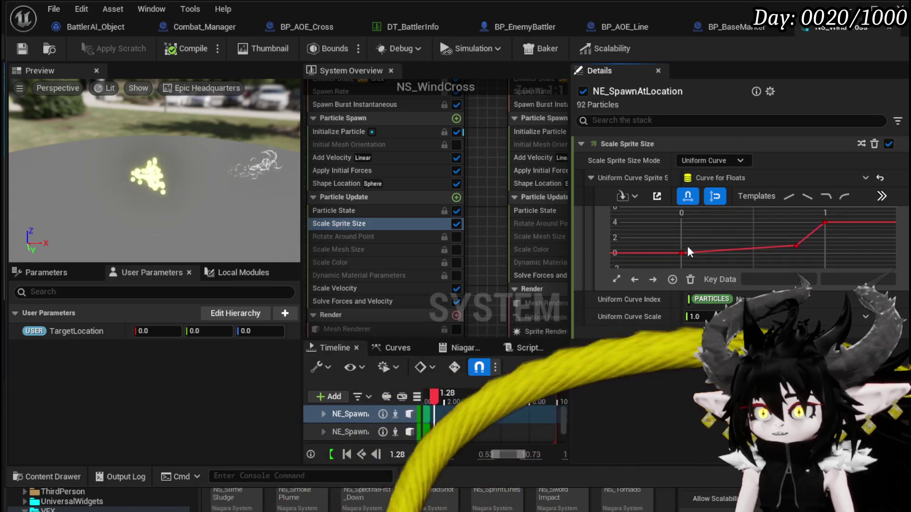
key(ctrl+a)
click(681, 254)
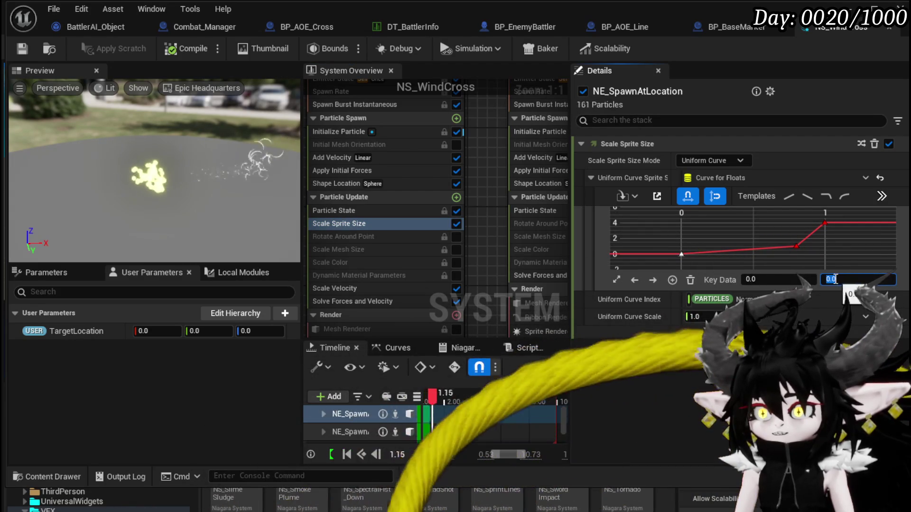
text(0.05)
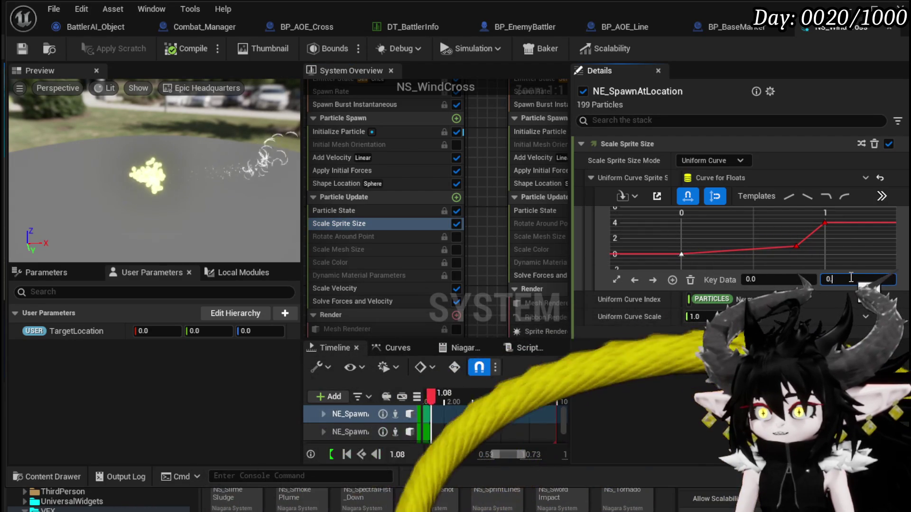
key(Return)
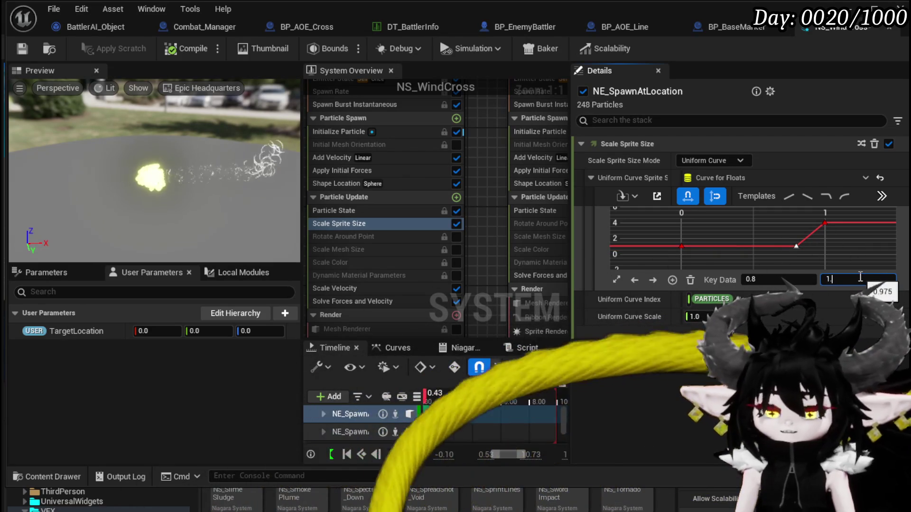
key(Return)
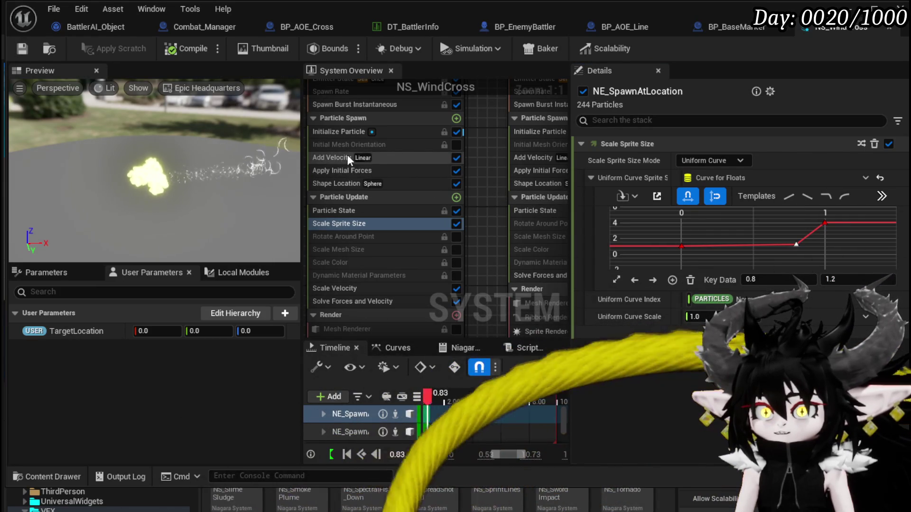
click(338, 131)
Change the Initialize Particle colour from white to teal and save.
click(733, 259)
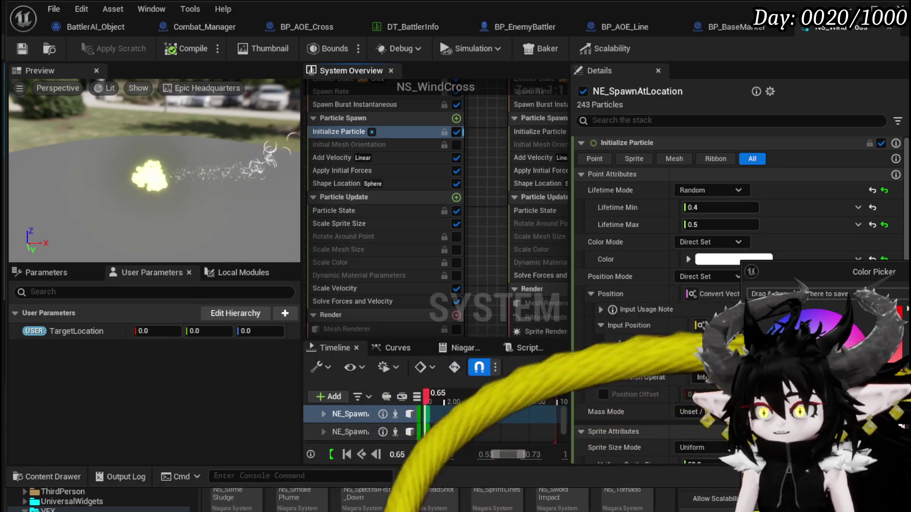
click(778, 332)
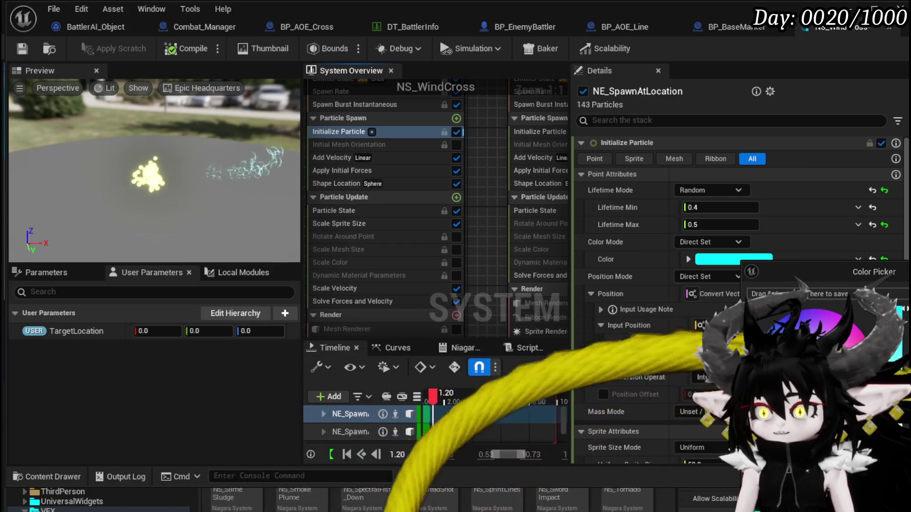
click(779, 319)
click(780, 320)
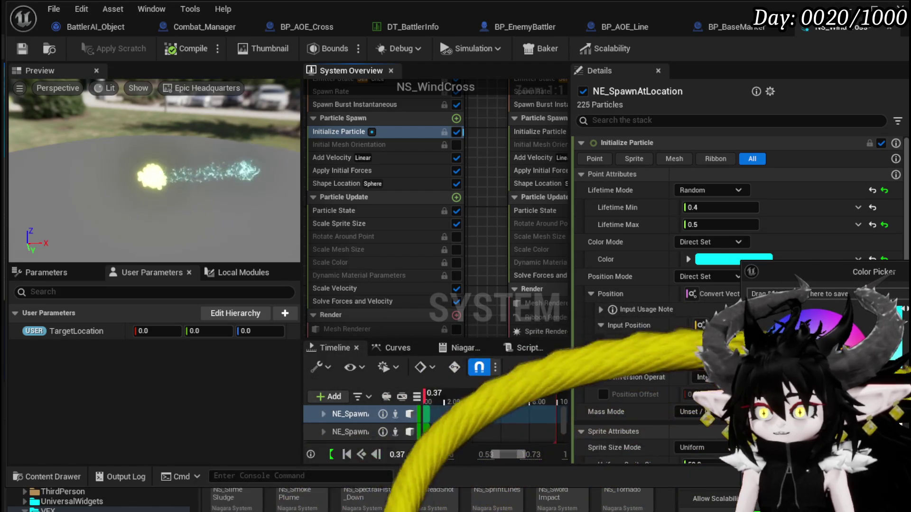
click(779, 320)
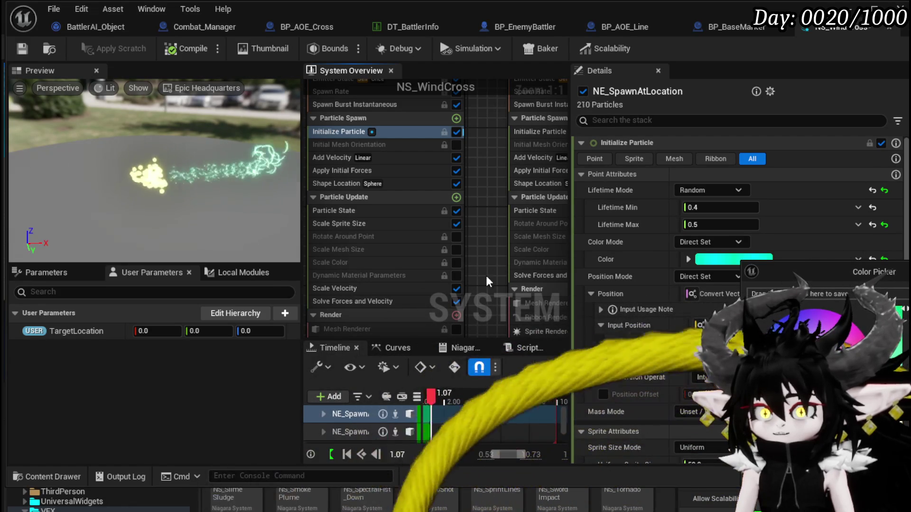
key(ctrl+s)
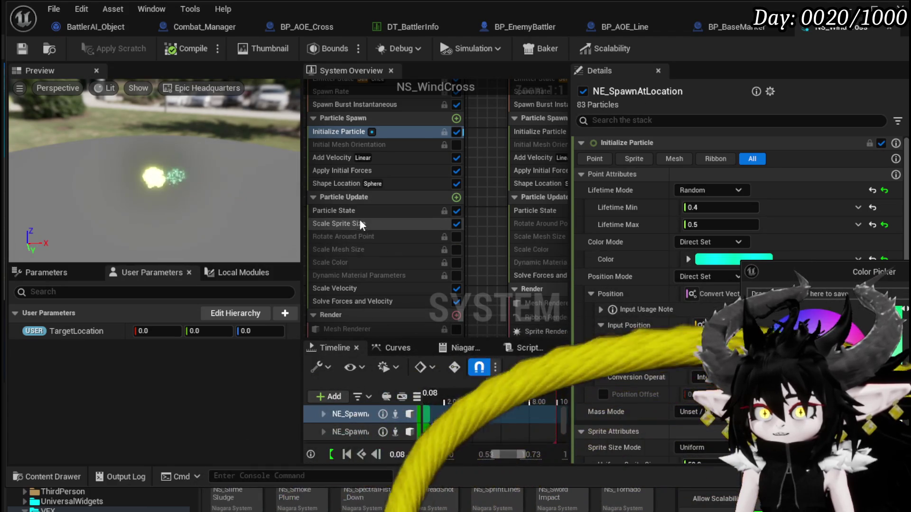
Inspect the Scale Sprite Size and Scale Velocity curves while orbiting the preview.
click(359, 224)
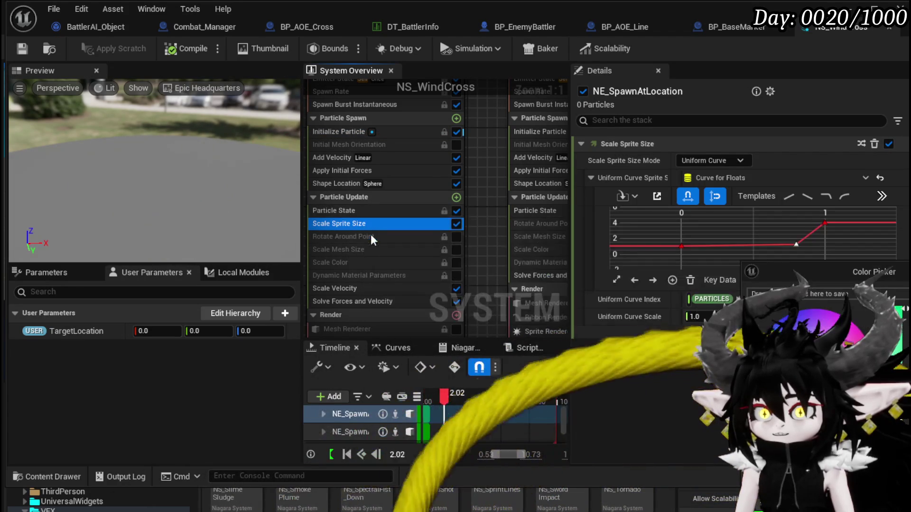
click(351, 288)
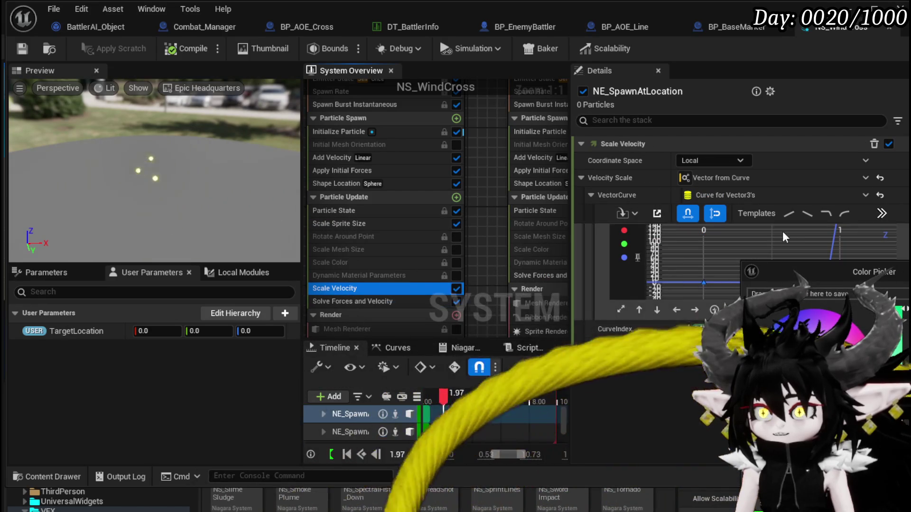
drag(209, 178, 171, 180)
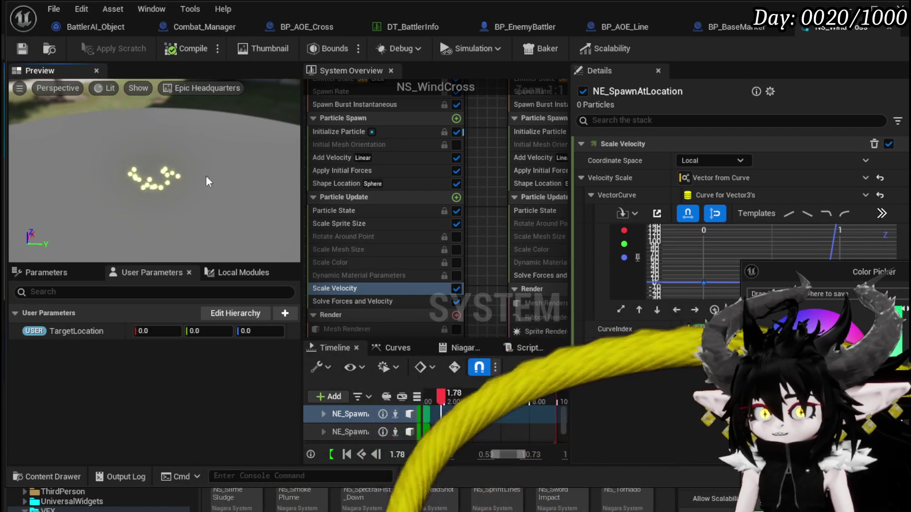
mouse_move(159, 110)
mouse_down()
mouse_move(142, 169)
mouse_move(218, 131)
mouse_up()
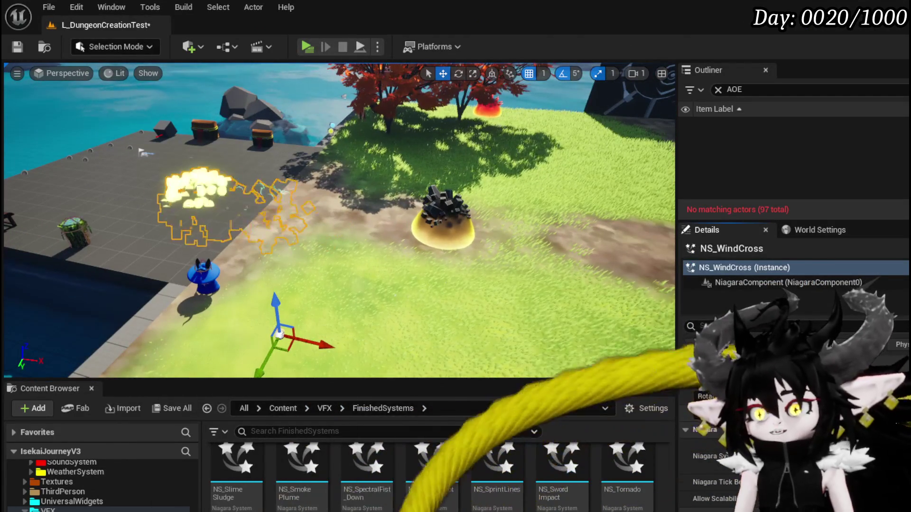
Orbit the level camera around the placed NS_WindCross effect, then return to its Niagara editor.
mouse_move(332, 214)
mouse_down()
mouse_move(314, 213)
mouse_move(341, 218)
mouse_up()
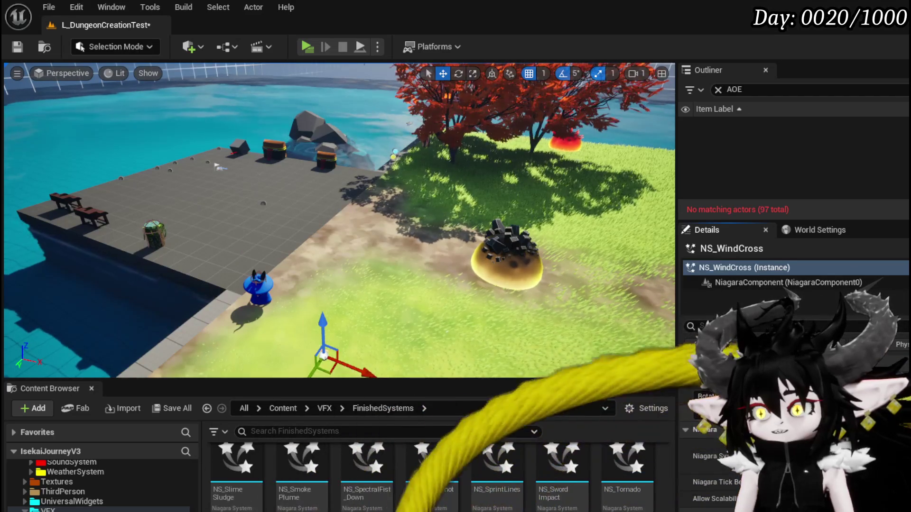
mouse_move(332, 237)
mouse_down()
mouse_move(304, 204)
mouse_move(342, 247)
mouse_move(380, 237)
mouse_up()
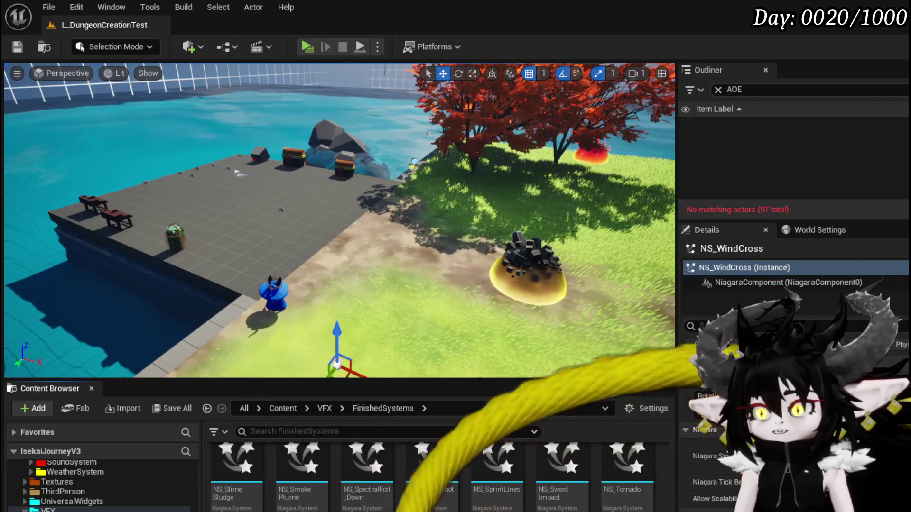
key(alt+Tab)
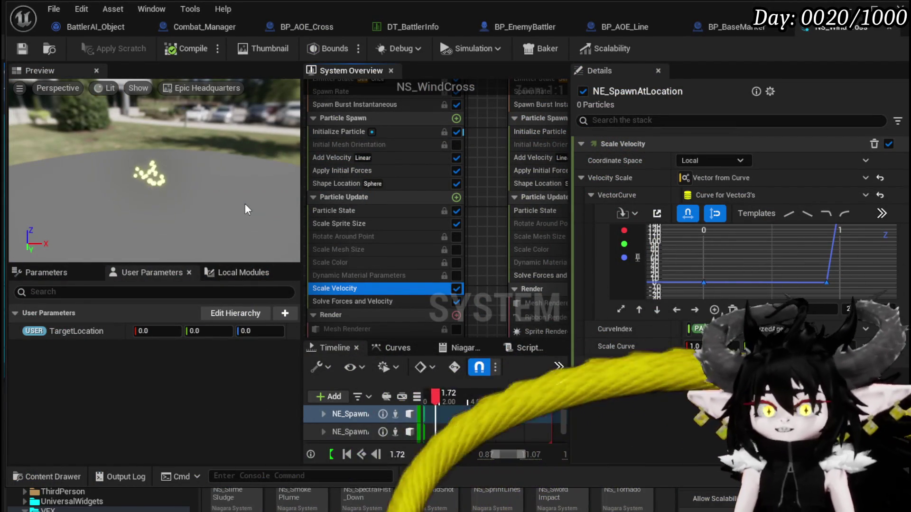
Duplicate the NE_SpawnAtLocation emitter in the NS_WindCross graph with Ctrl+D.
scroll(408, 228, down, 5)
scroll(408, 223, down, 1)
scroll(386, 206, up, 2)
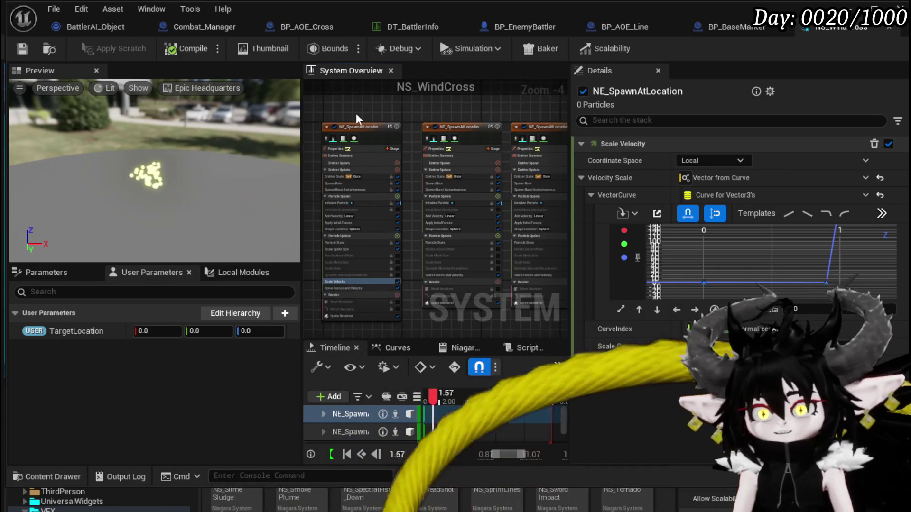
click(389, 157)
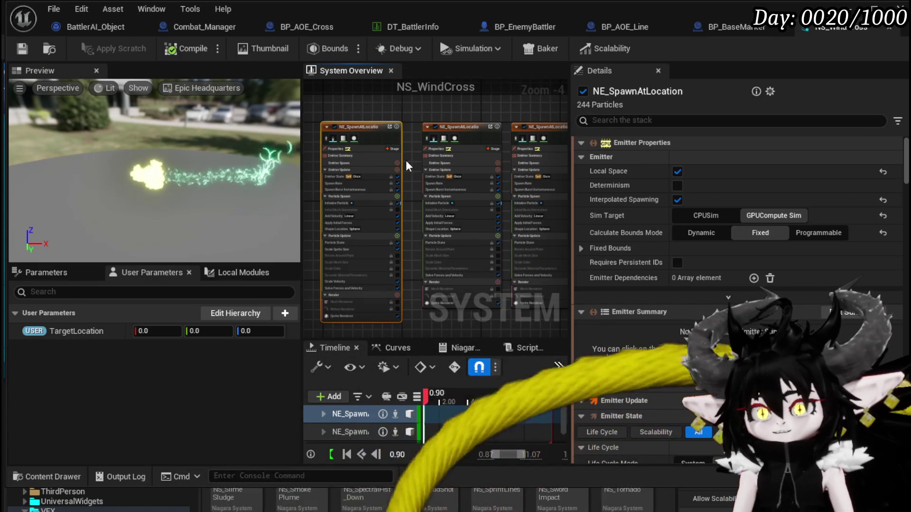
mouse_move(406, 165)
mouse_down()
mouse_move(362, 204)
mouse_move(419, 211)
mouse_up()
scroll(361, 204, down, 4)
key(ctrl+a)
click(371, 186)
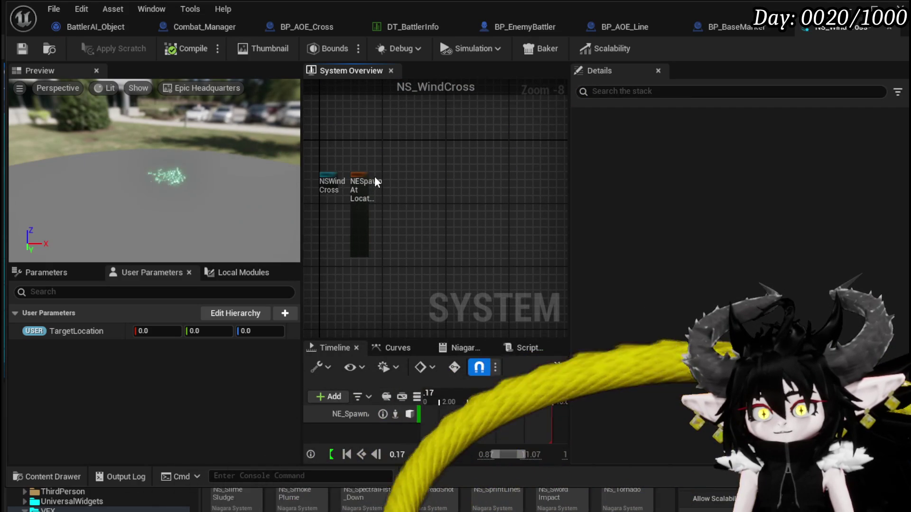
key(ctrl+d)
key(ctrl+d)
Drag the emitter copies into a side-by-side row, up to NE_SpawnAtLocation003.
scroll(380, 214, up, 4)
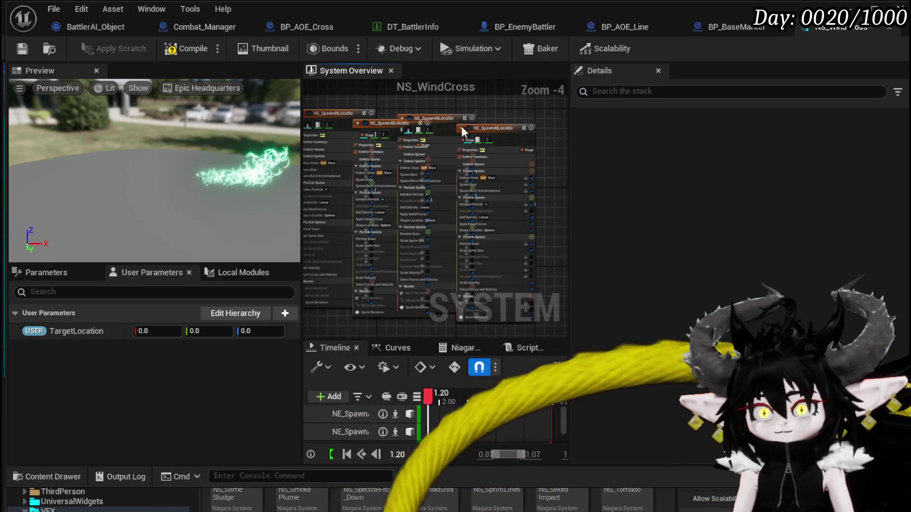
drag(476, 132, 476, 132)
mouse_move(430, 115)
mouse_down()
mouse_move(469, 107)
mouse_move(360, 115)
mouse_move(428, 110)
mouse_move(392, 115)
mouse_move(491, 139)
mouse_move(518, 129)
mouse_up()
scroll(390, 112, up, 3)
drag(366, 218, 305, 167)
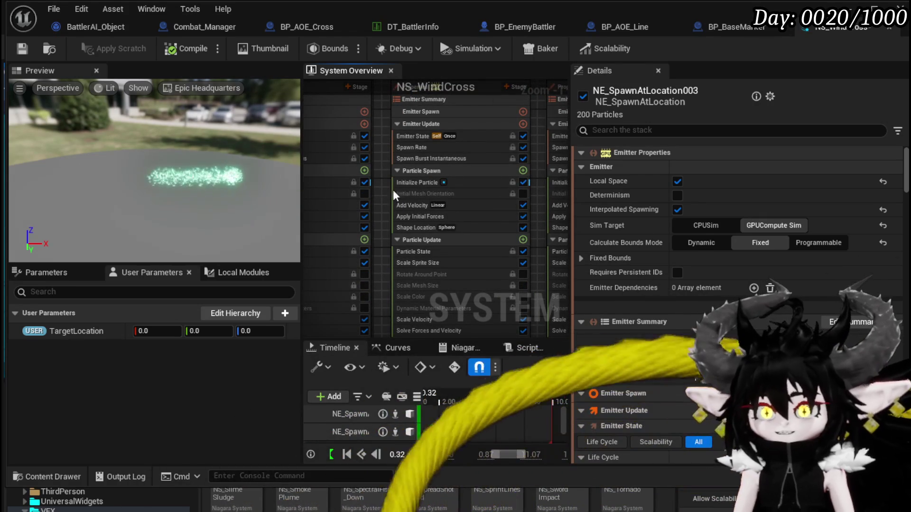
Set emitter 001's Add Velocity X to -3000.
click(407, 206)
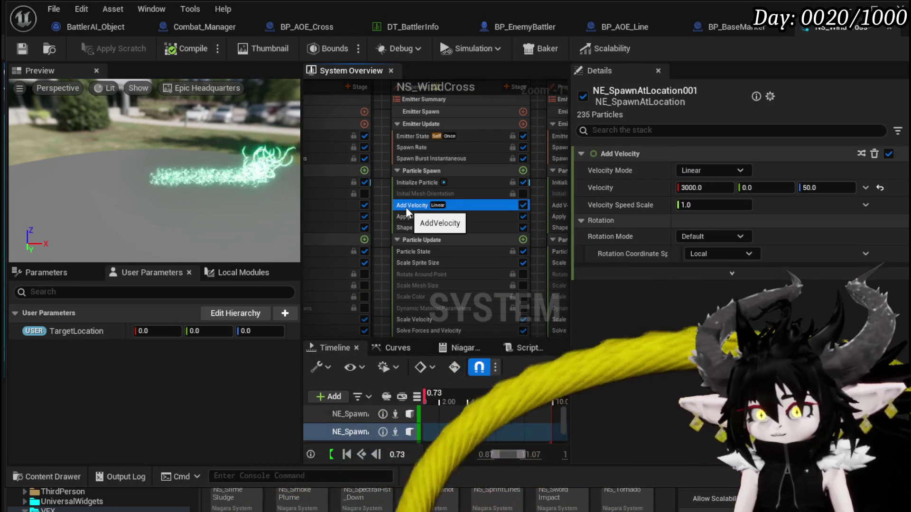
click(705, 188)
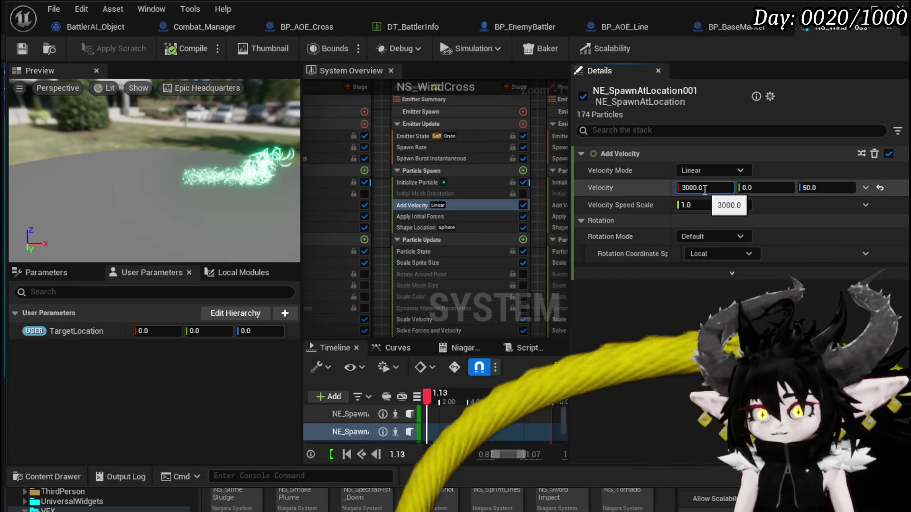
text(-)
key(Return)
Set emitter 002's Add Velocity to X 0 and Y 3000.
drag(544, 194, 426, 180)
click(440, 204)
click(715, 188)
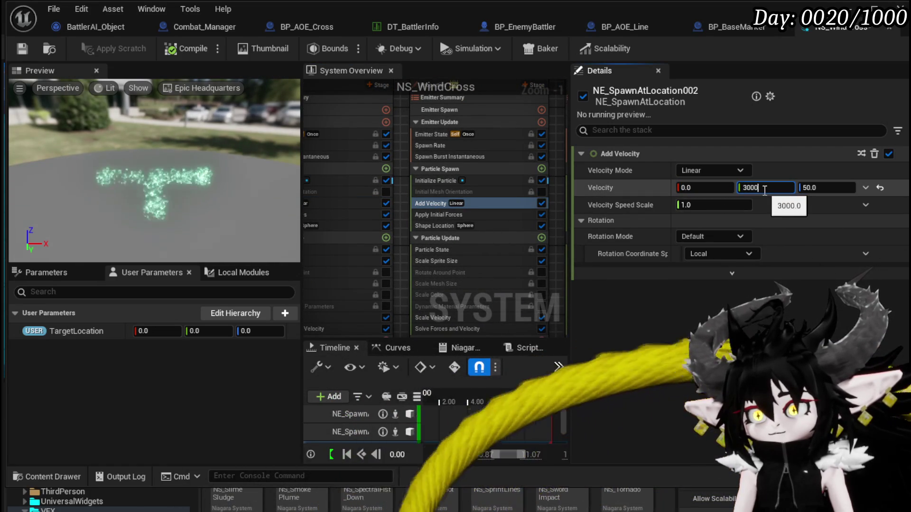
Set emitter 003's Add Velocity to X 0 and Y -3000.
drag(567, 197, 448, 199)
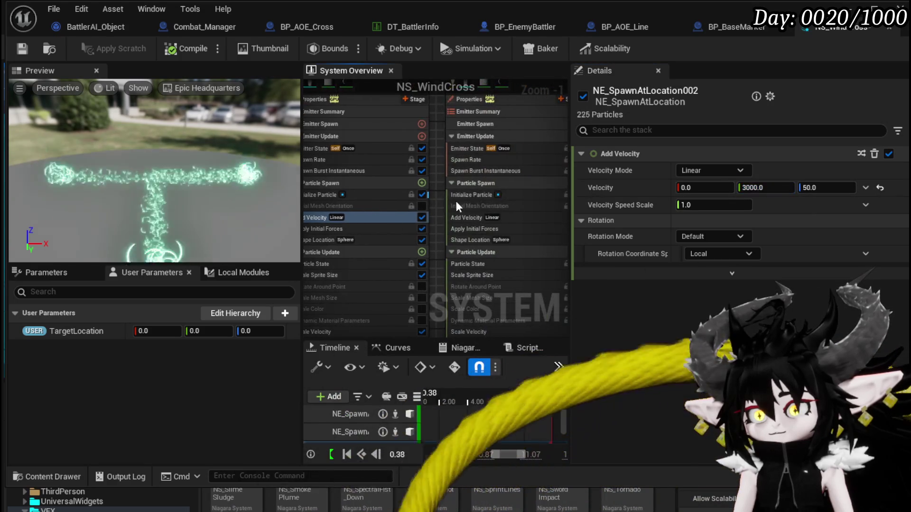
click(475, 217)
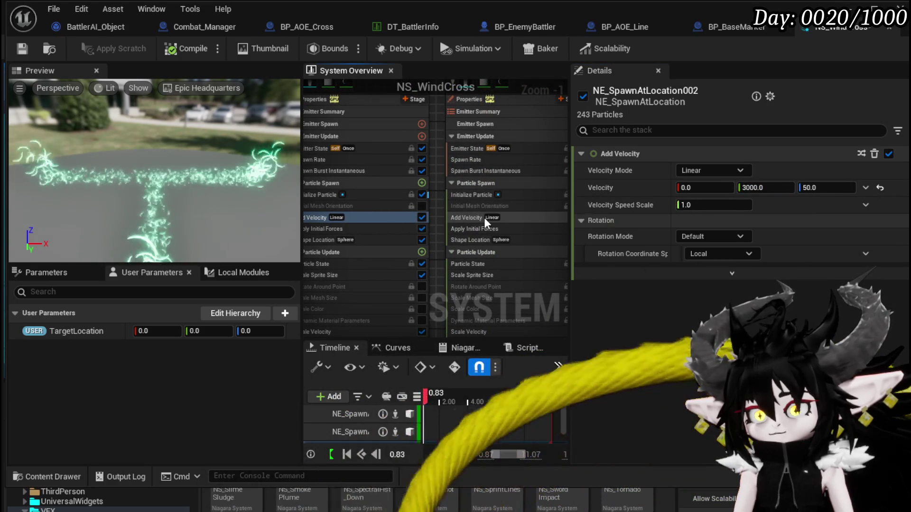
click(713, 188)
text(-300)
key(Return)
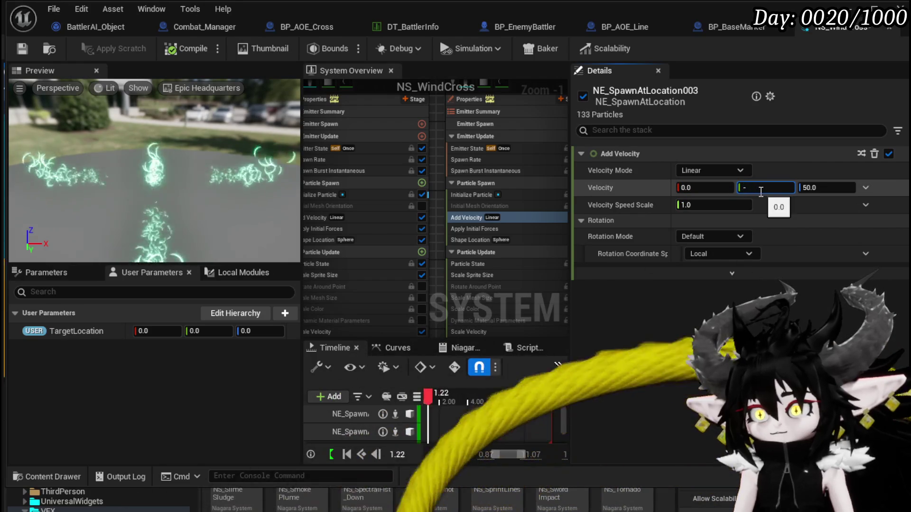
text(3000.0)
key(Return)
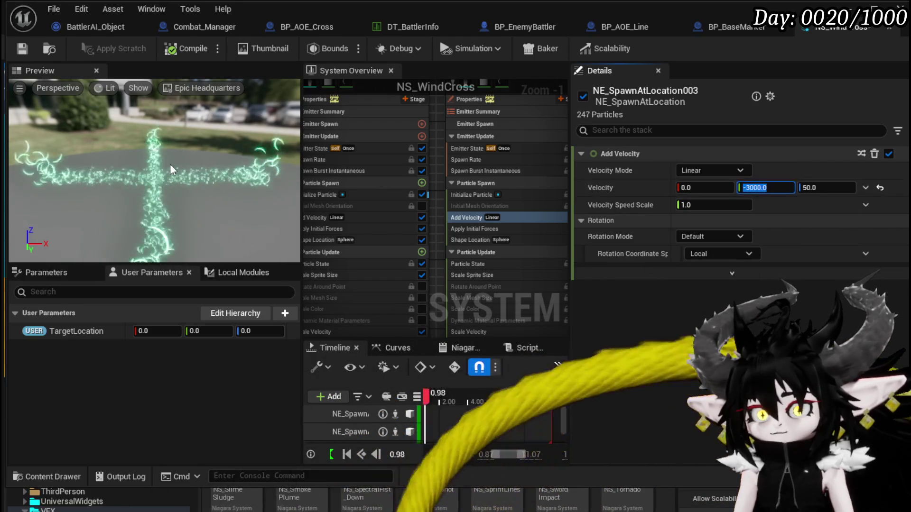
Save the NS_WindCross system and select emitter 001's Sprite Renderer.
click(23, 50)
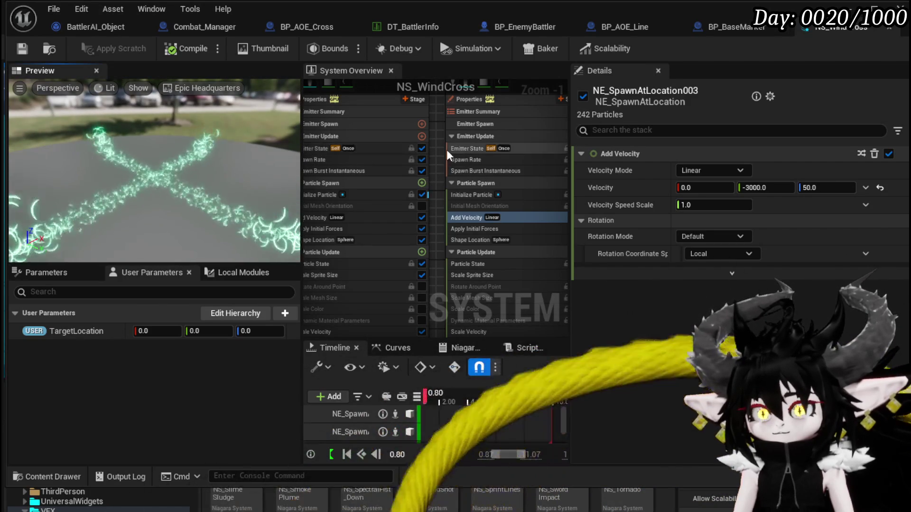
scroll(442, 149, down, 4)
click(380, 208)
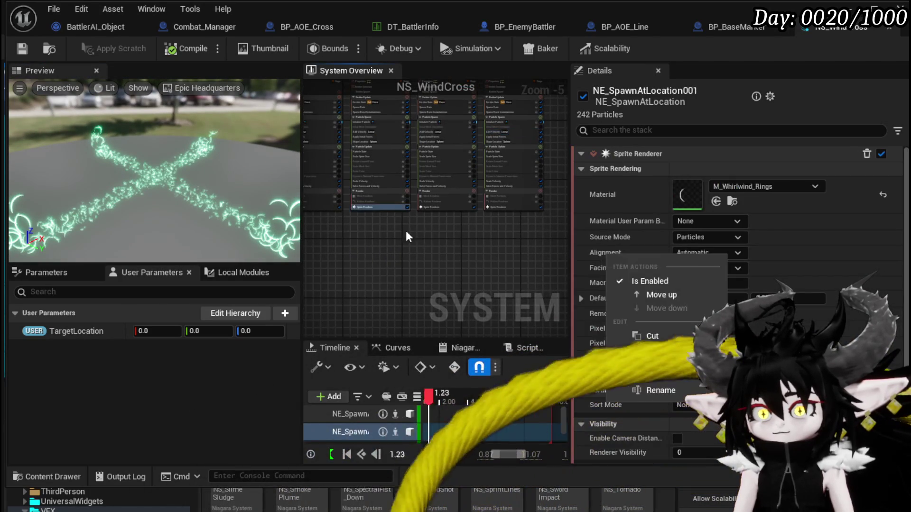
Add the Distortion_Wave emitter to the system graph, found by searching 'di'.
right_click(368, 248)
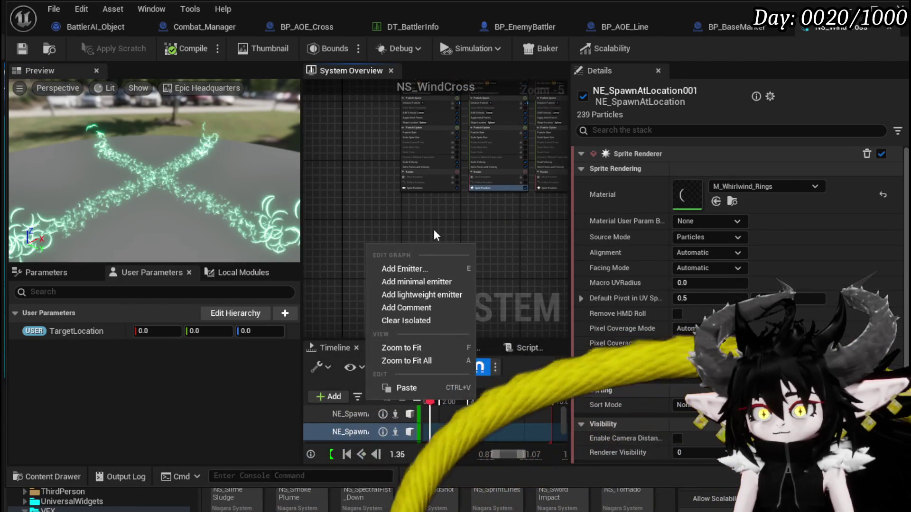
click(418, 274)
text(d)
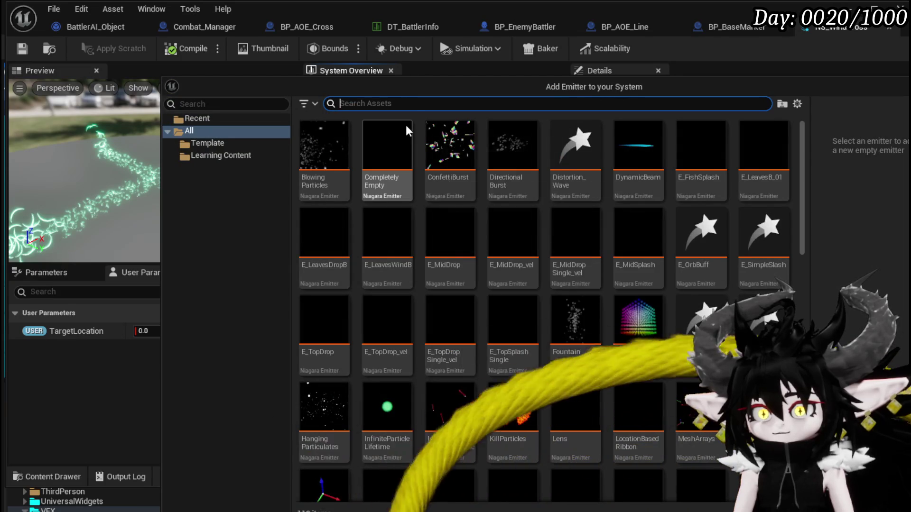
text(iss)
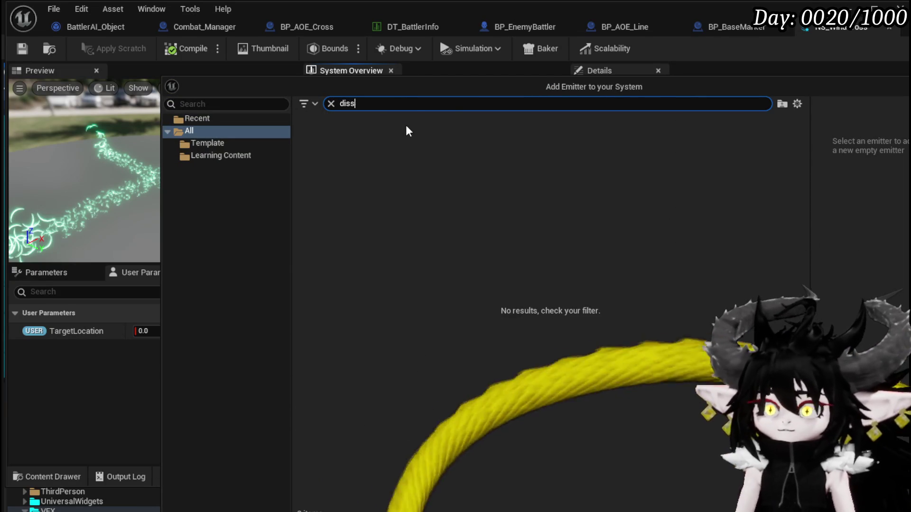
key(BackSpace)
key(BackSpace)
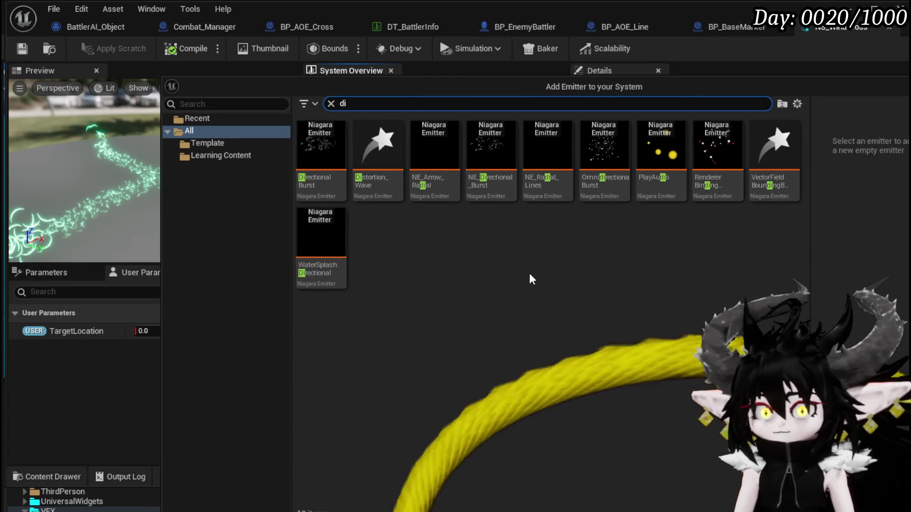
click(378, 178)
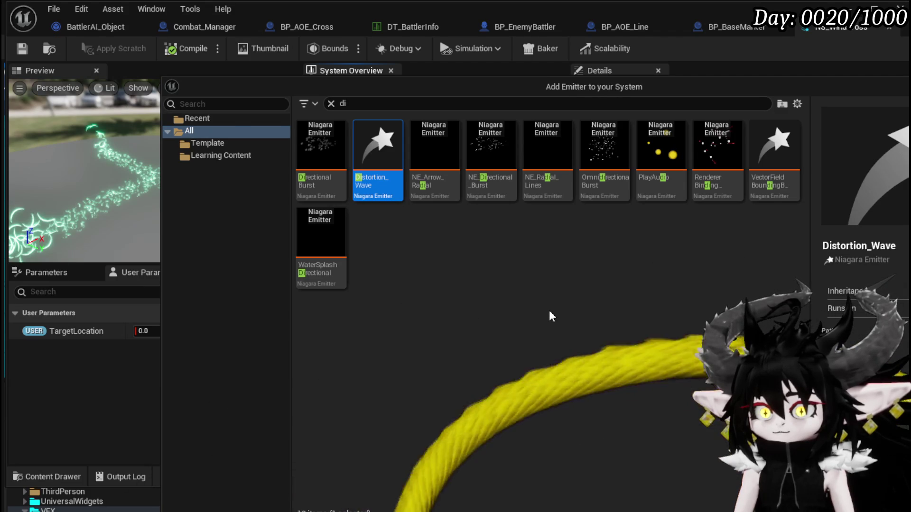
key(Return)
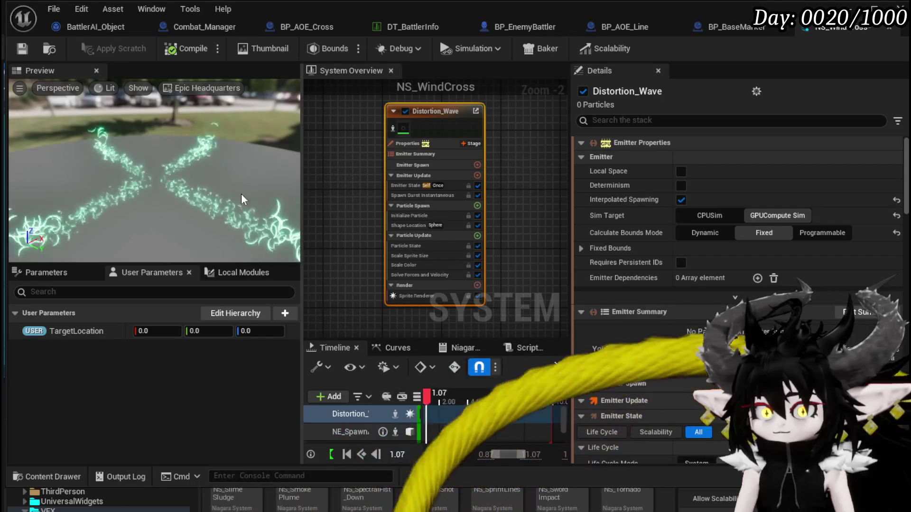
Delete the Distortion_Wave emitter, reframe the four wind emitters, and switch to DT_BattlerInfo.
drag(245, 194, 246, 170)
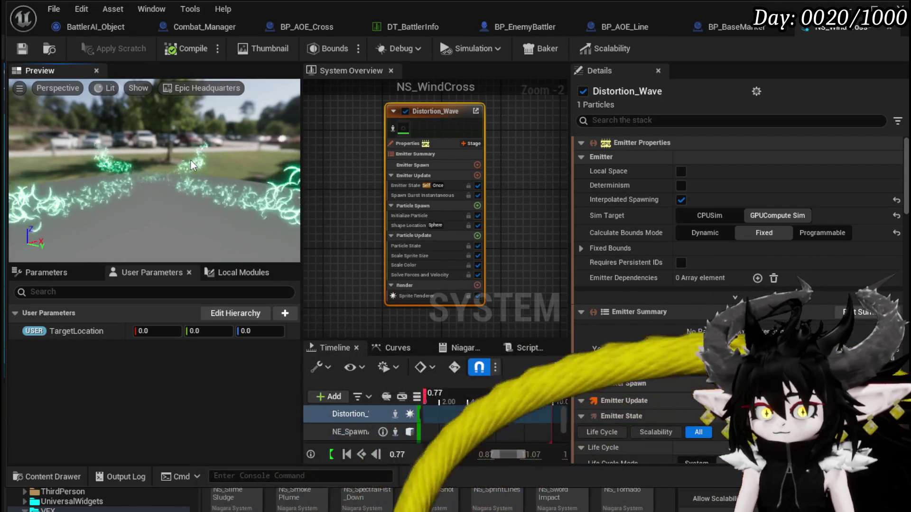
scroll(553, 183, up, 2)
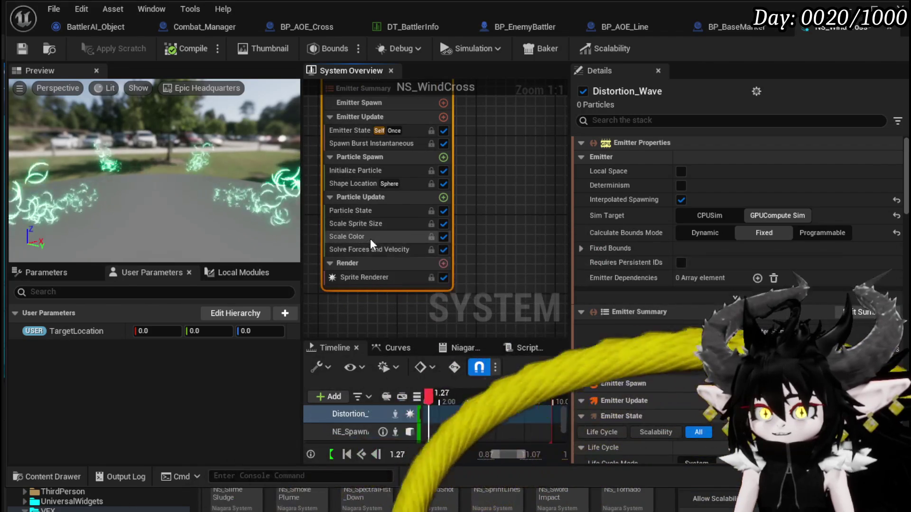
scroll(389, 178, down, 5)
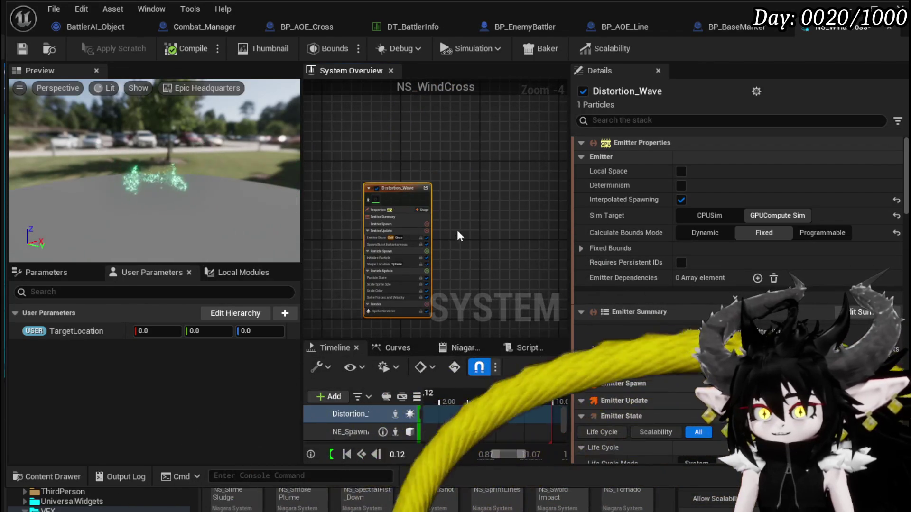
key(Delete)
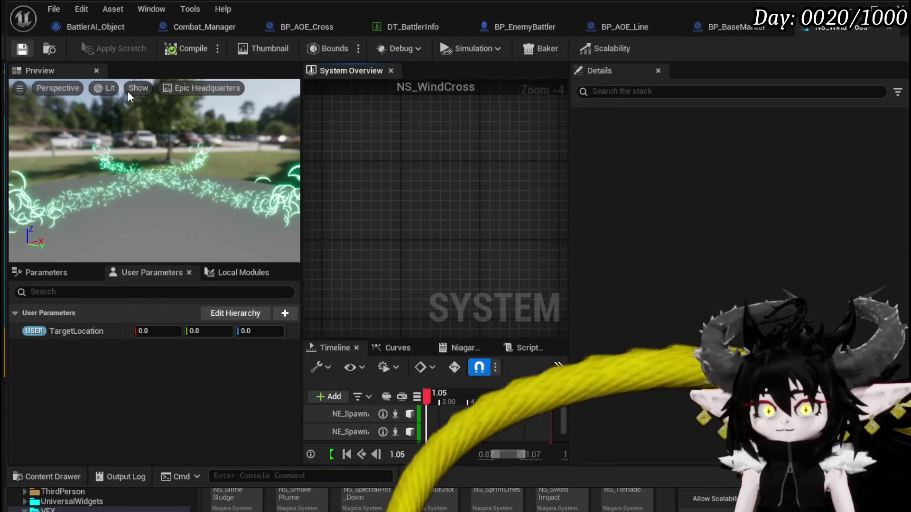
mouse_move(376, 142)
mouse_down()
mouse_move(378, 230)
mouse_move(435, 212)
mouse_move(421, 224)
mouse_move(380, 203)
mouse_up()
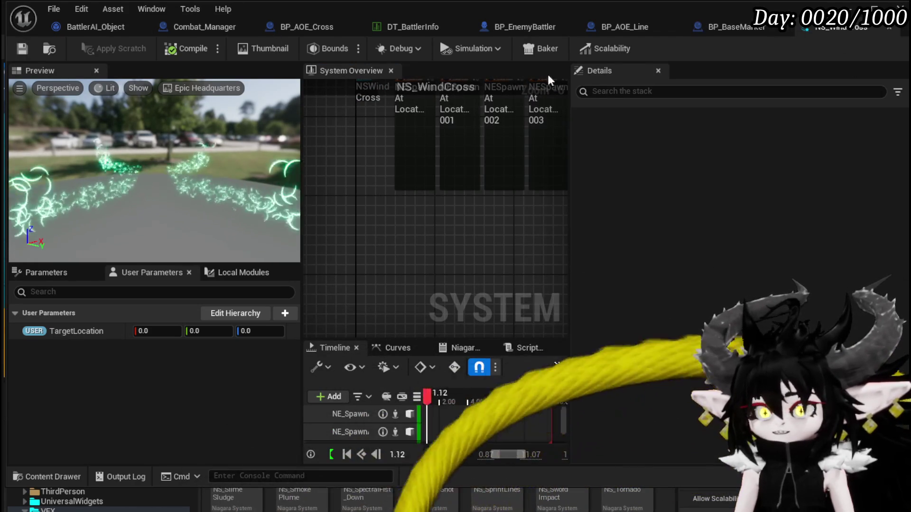
click(417, 28)
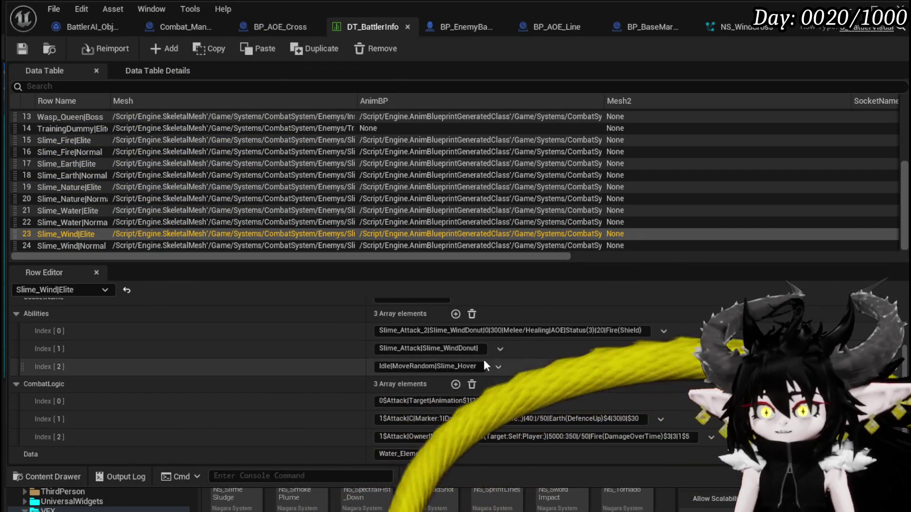
In the level editor, expand AbilitySystem's DataBase folder and open Ability_VFX_DataTable.
click(849, 8)
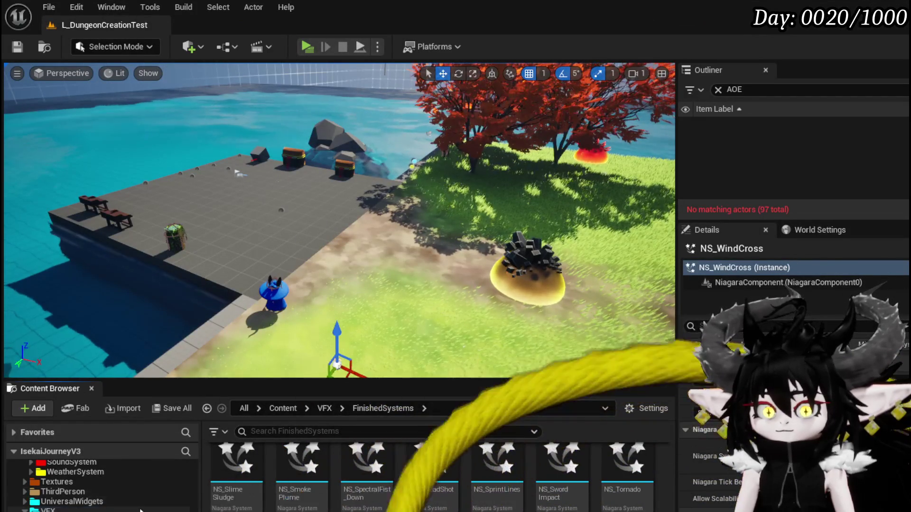
scroll(87, 509, up, 3)
scroll(88, 505, up, 4)
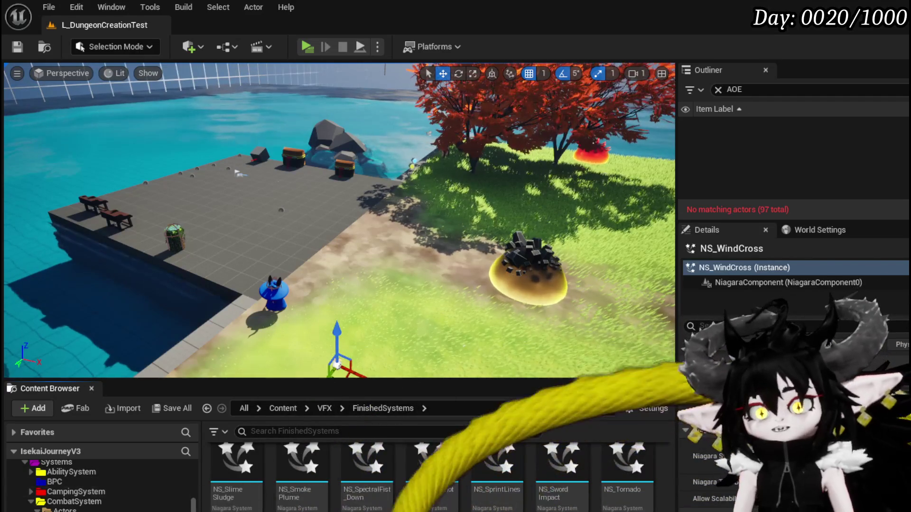
click(74, 501)
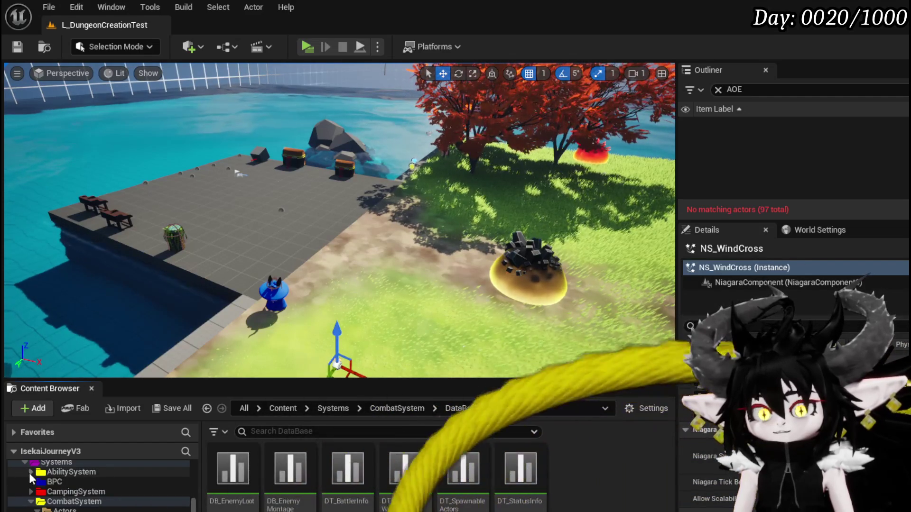
click(31, 472)
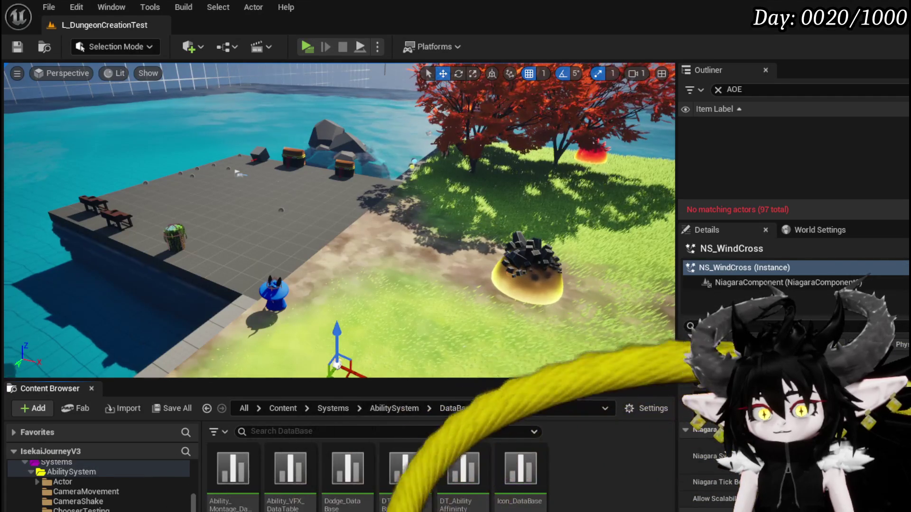
double_click(288, 500)
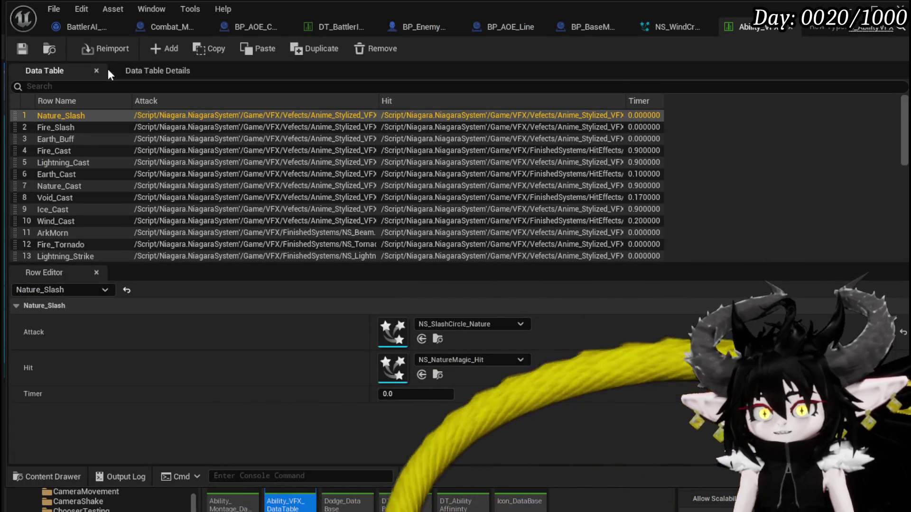
Add a new row to the table and name it Wind_CrossBurst.
click(158, 47)
double_click(48, 255)
text(Wi)
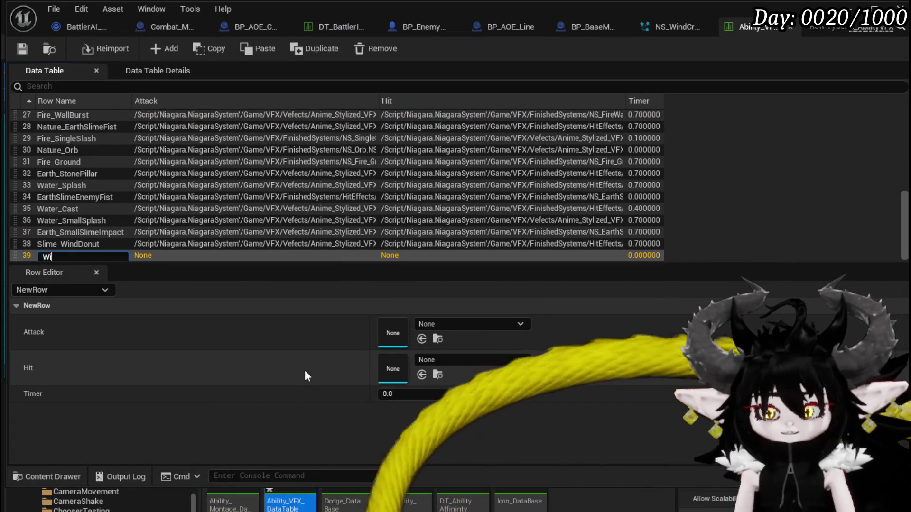
text(nd_CrossBu)
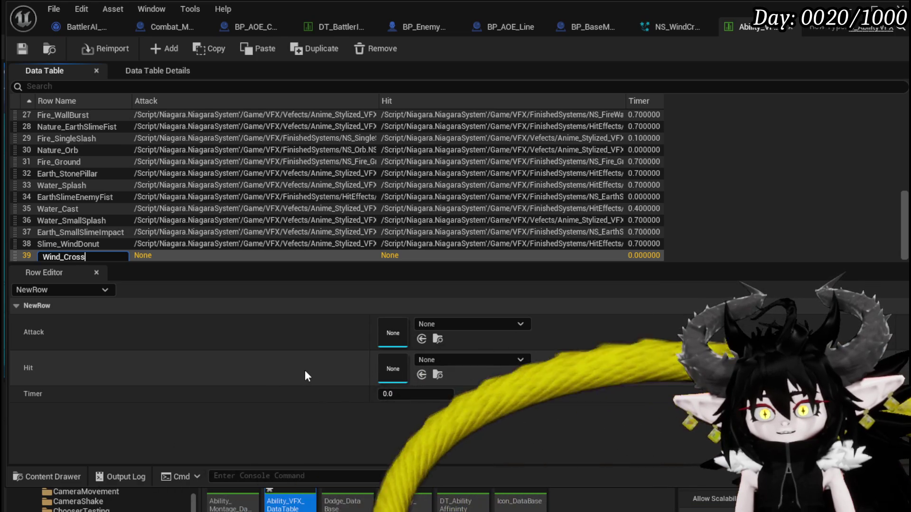
text(rst)
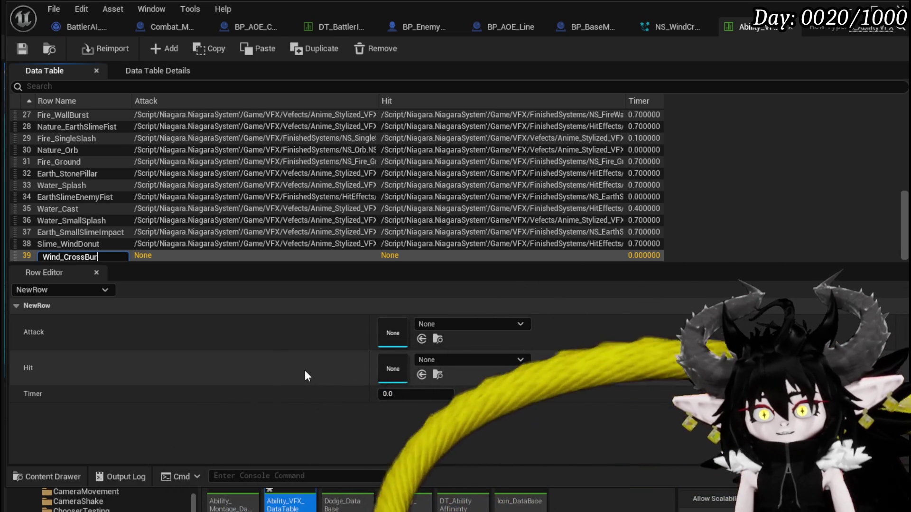
key(Return)
Set the row's Attack to NS_NatureMagic_Cast and its Hit to NS_WindCross.
click(449, 323)
text(Nature Cas)
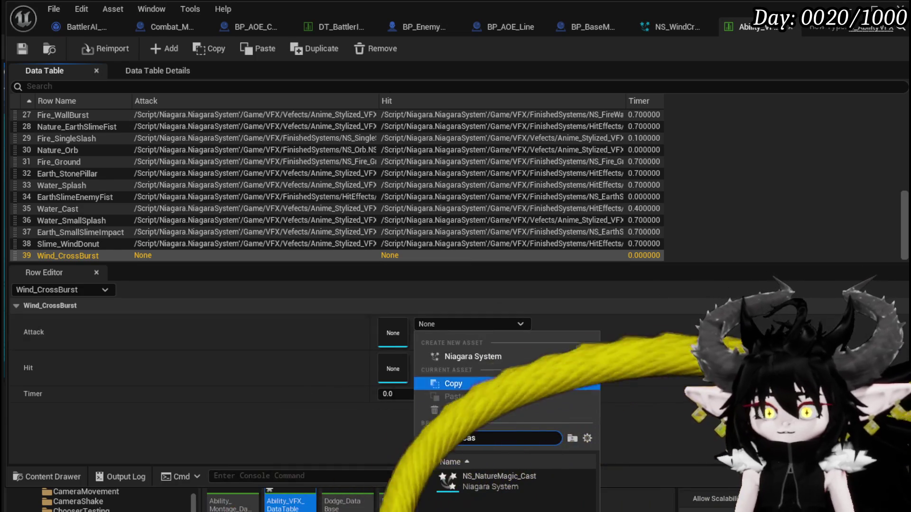
click(488, 480)
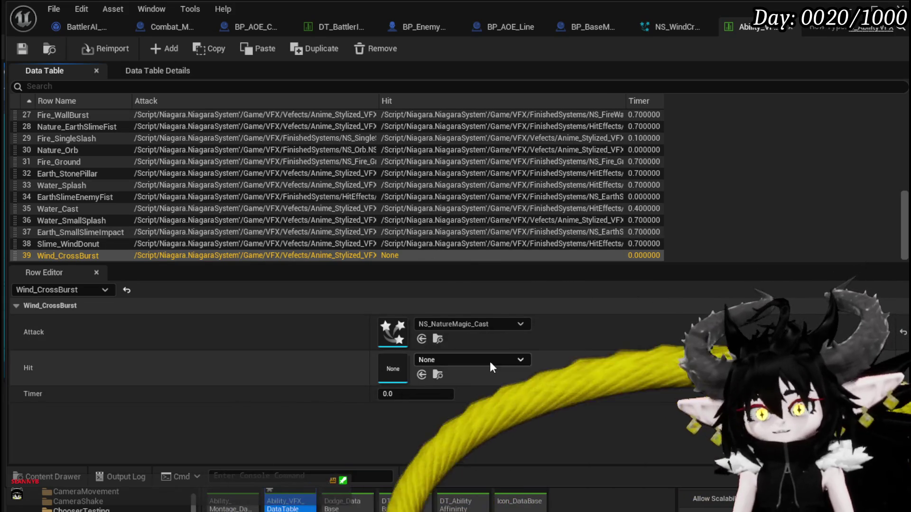
click(490, 361)
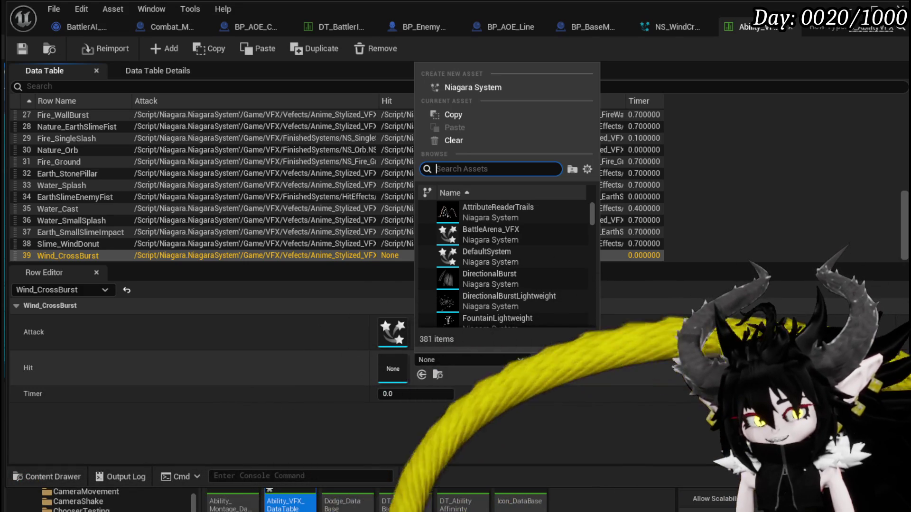
text(W)
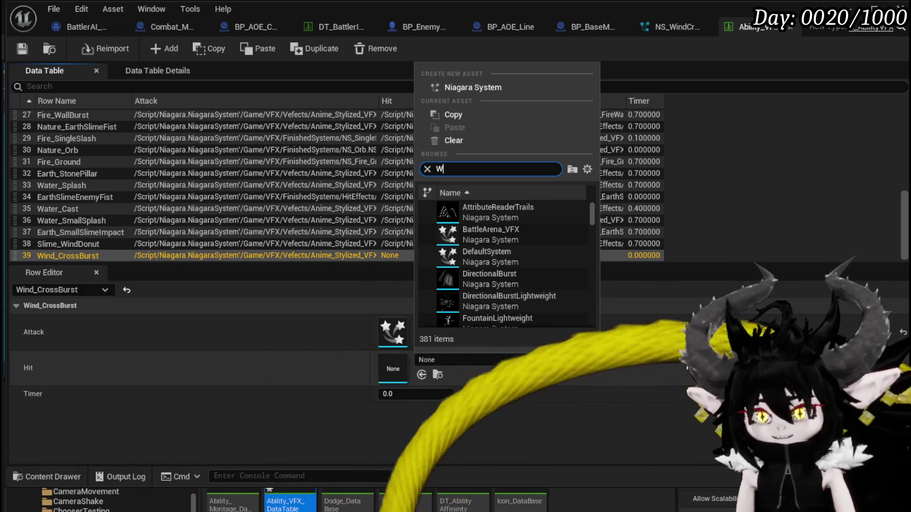
text(ind Cro)
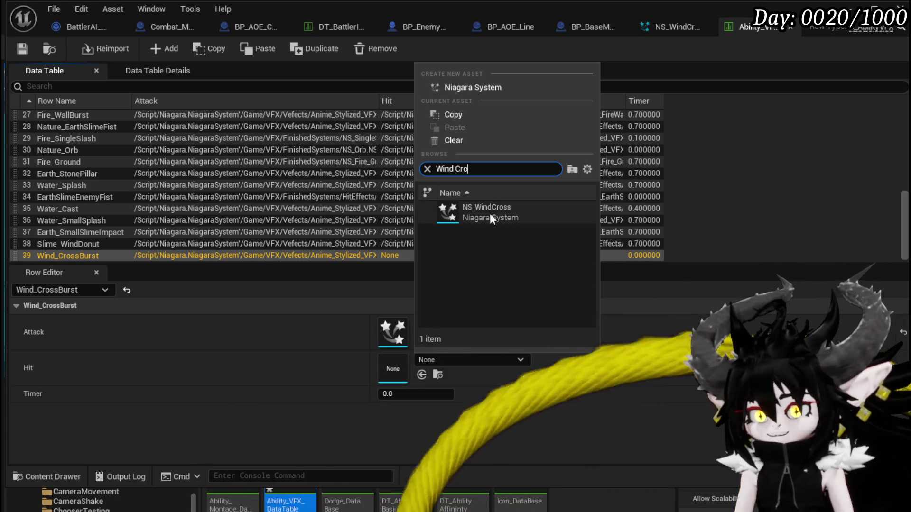
click(492, 211)
Save the table, then switch back and save the L_DungeonCreationTest level.
click(28, 43)
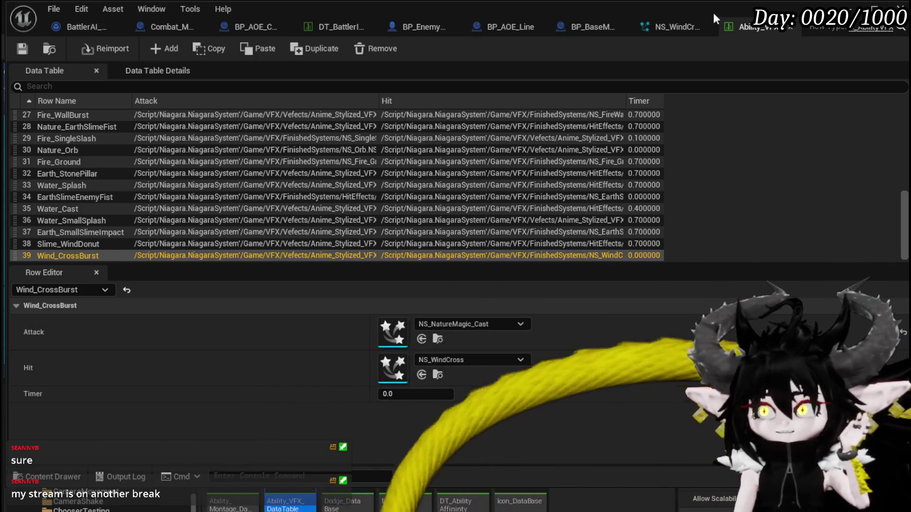
key(alt+Tab)
click(17, 46)
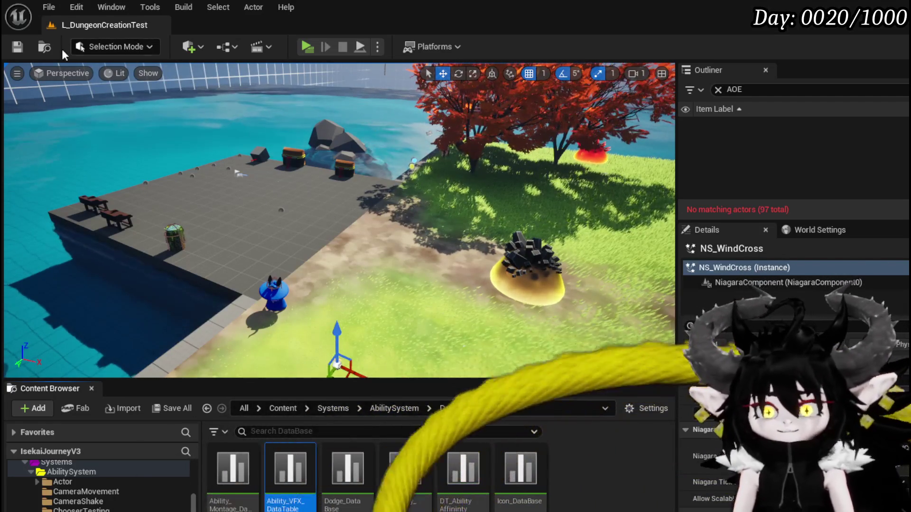
Save L_DungeonCreationTest and turn the camera round to the meadow between the wall panels.
click(18, 46)
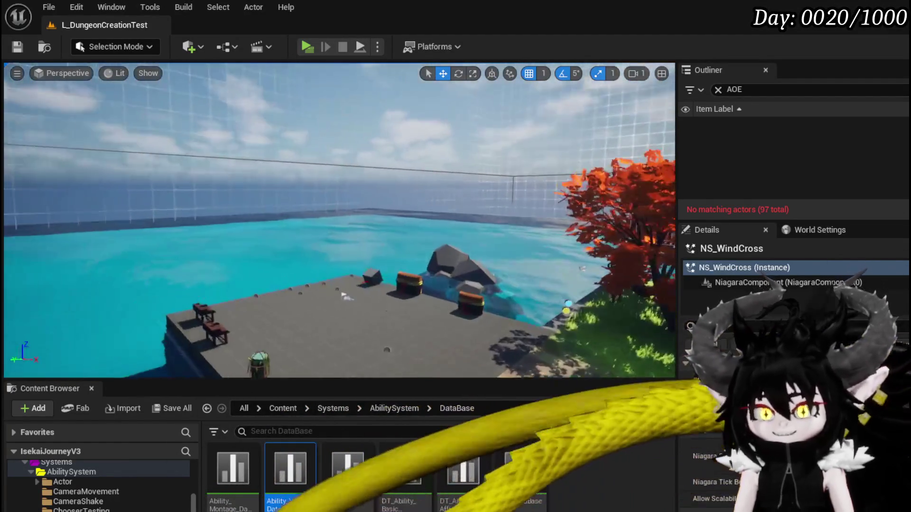
drag(339, 220, 427, 221)
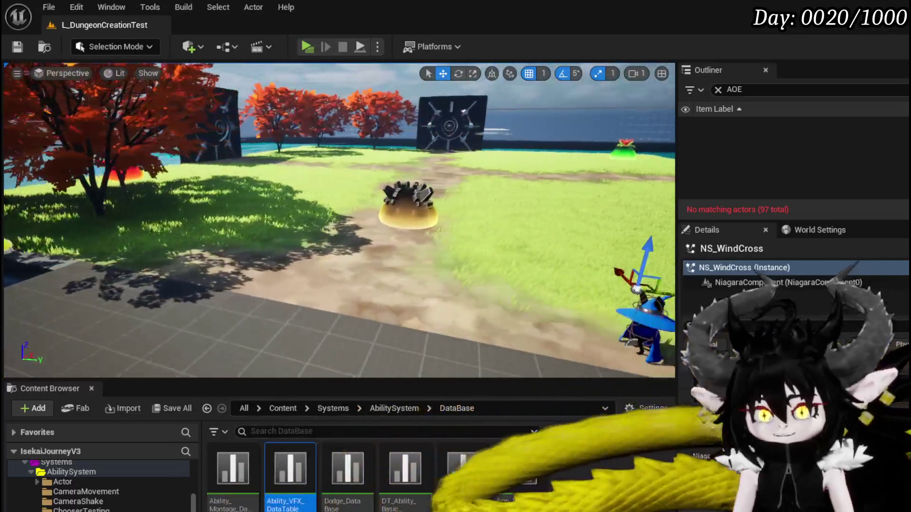
drag(340, 221, 332, 157)
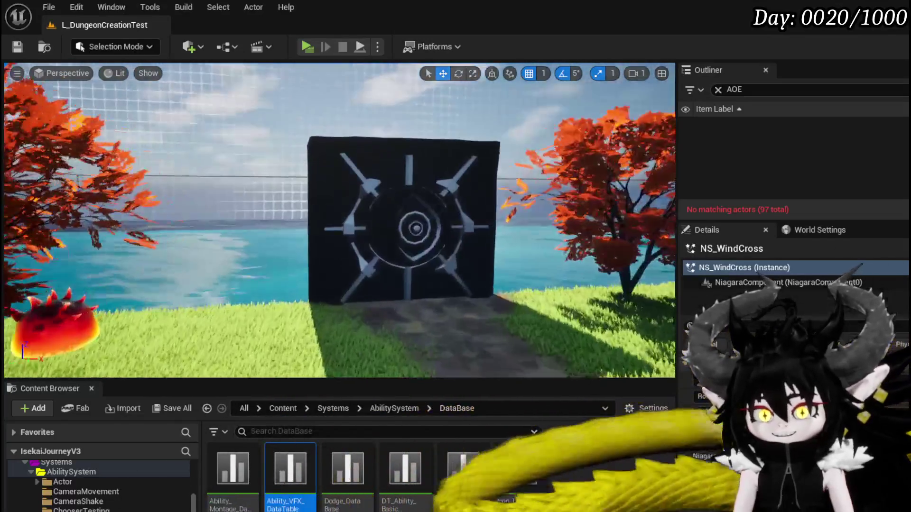
mouse_move(340, 221)
mouse_down()
mouse_move(380, 221)
mouse_move(361, 265)
mouse_up()
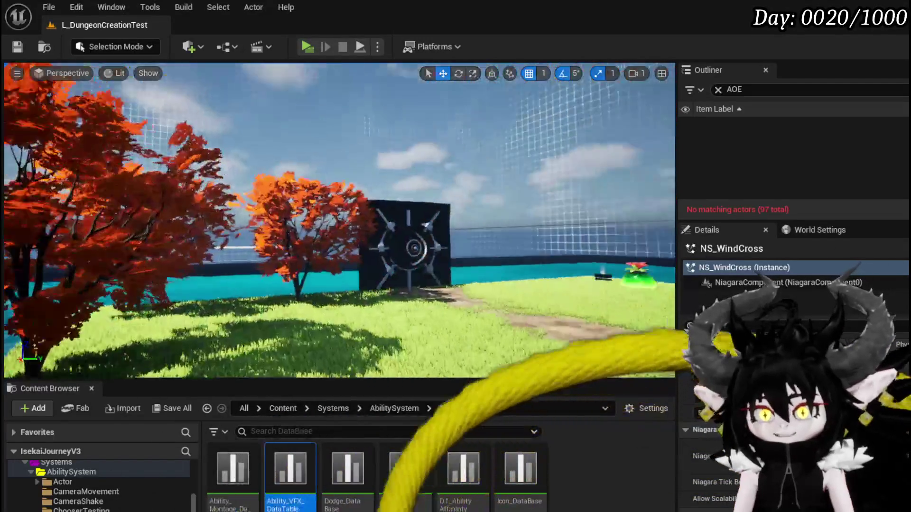
drag(340, 221, 446, 220)
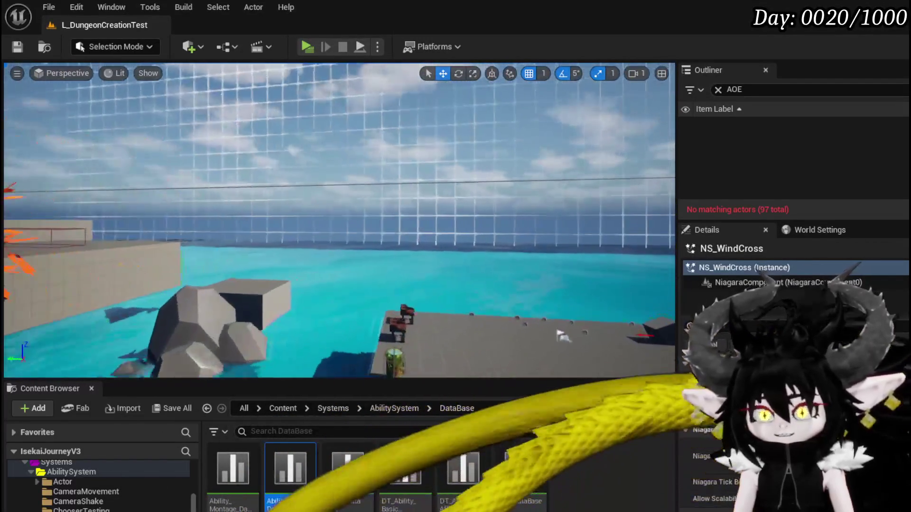
drag(562, 336, 380, 332)
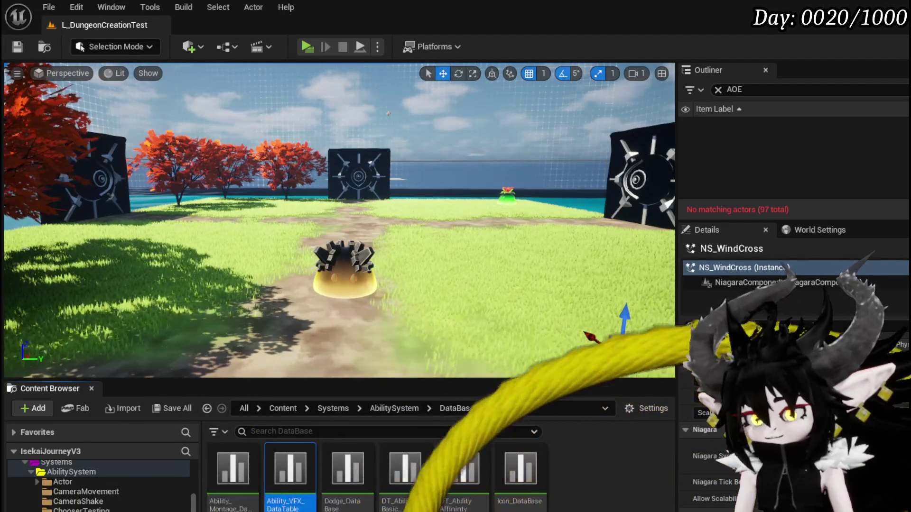
key(alt+Tab)
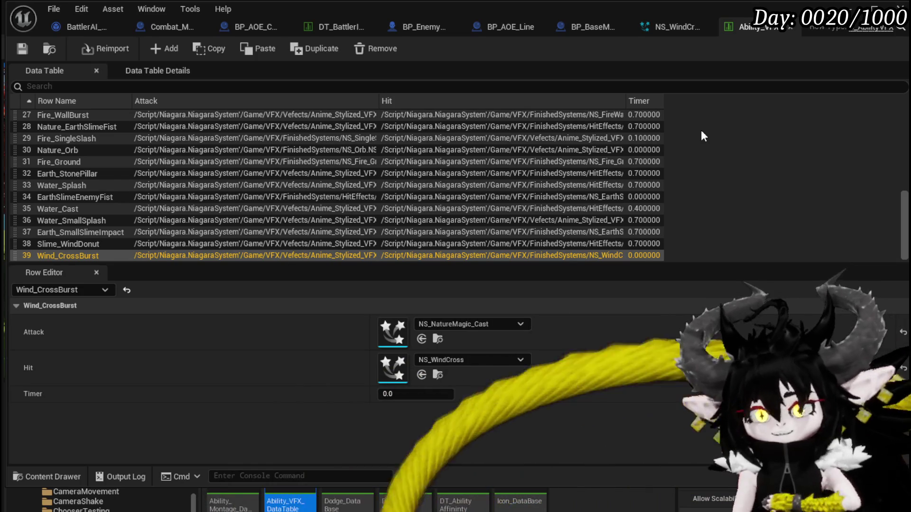
Save the data table and set the Wind_CrossBurst row's Timer to 0.7.
click(29, 46)
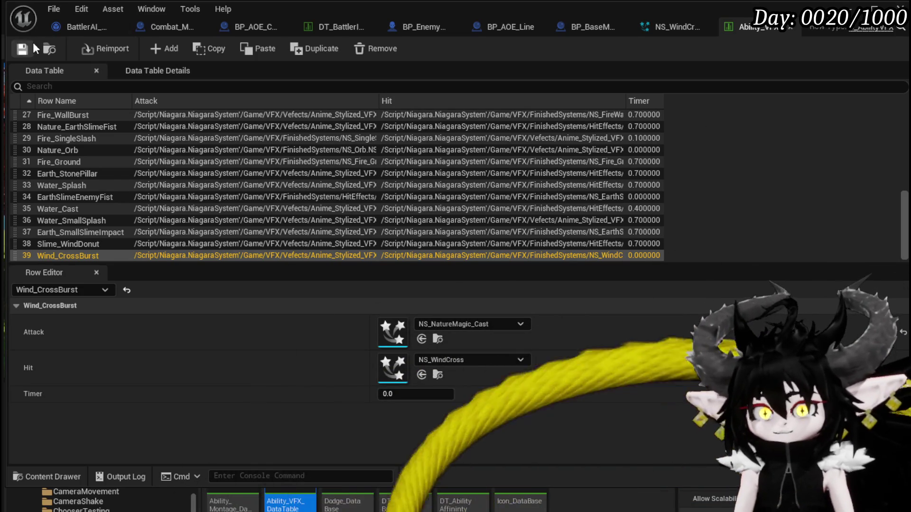
click(388, 396)
text(0.7)
key(Return)
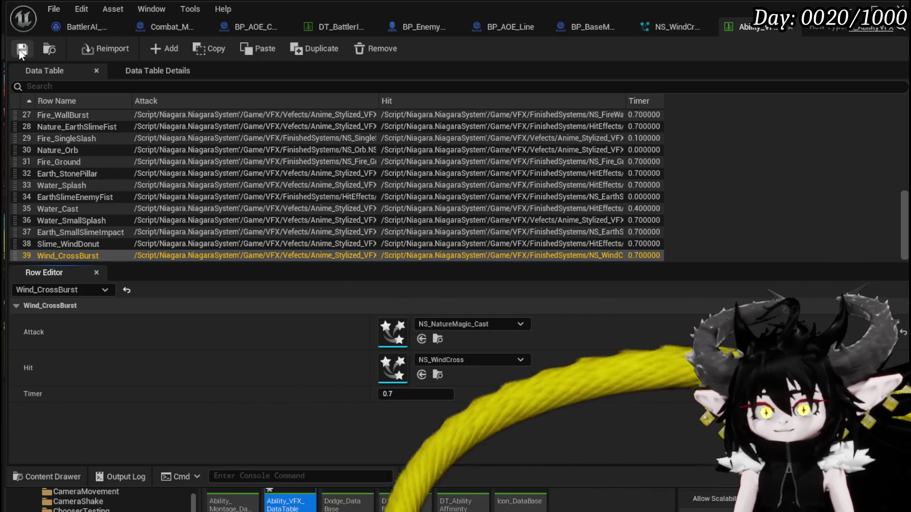
Glance at the level, then return to the table and begin renaming the Wind_CrossBurst row.
click(850, 5)
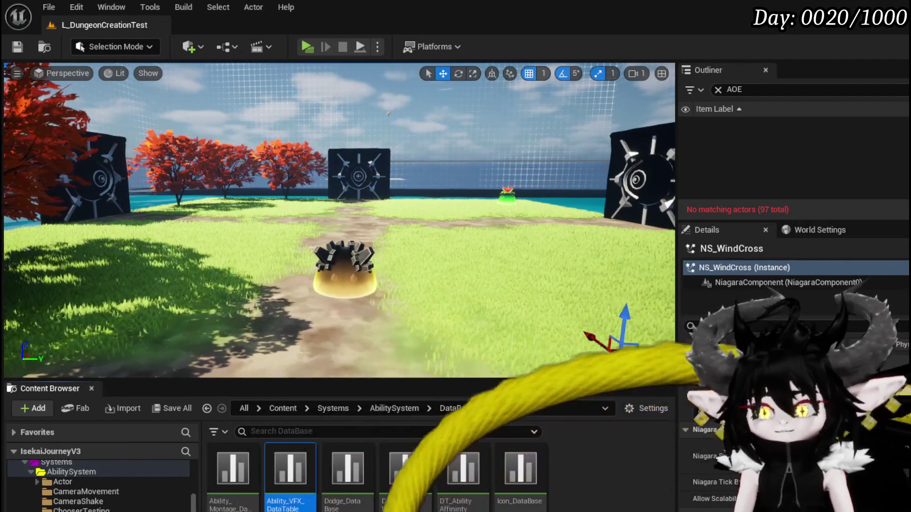
key(alt+Tab)
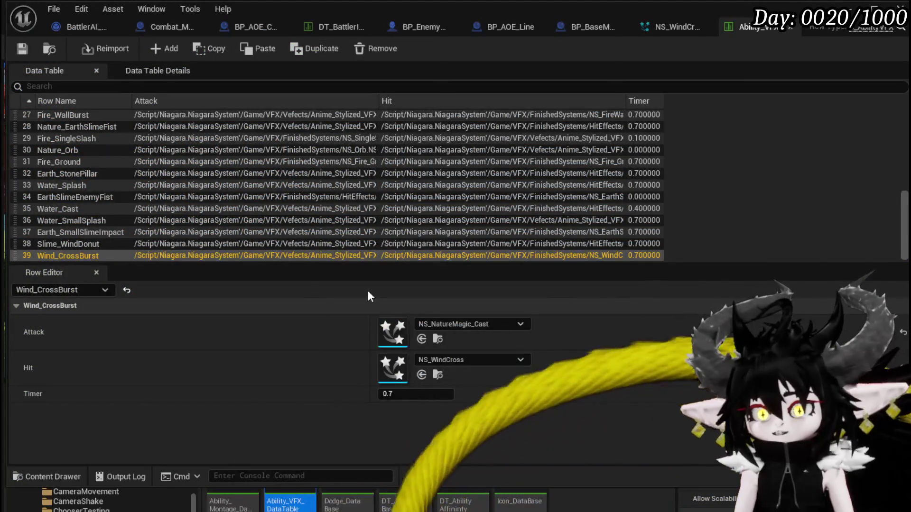
double_click(45, 252)
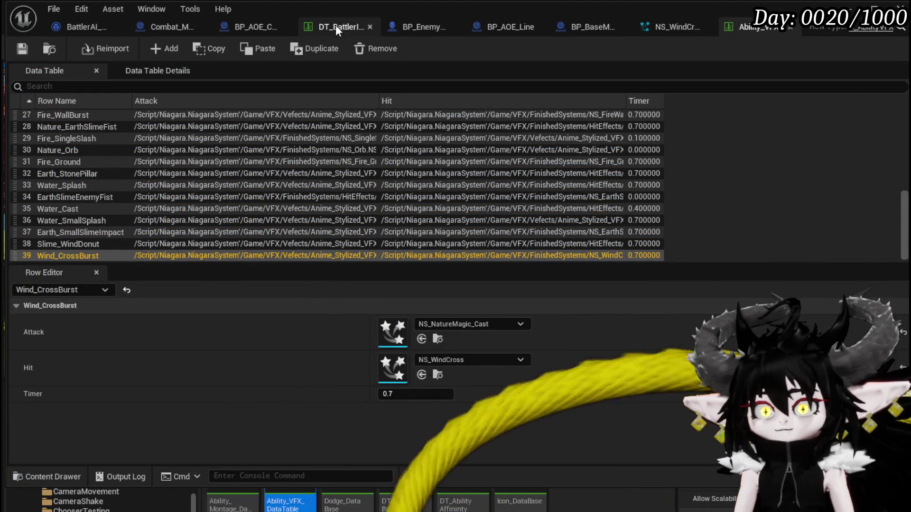
Add Slime_Attack|Wind_CrossBurst as a fourth Abilities entry in DT_BattlerInfo and save.
click(331, 26)
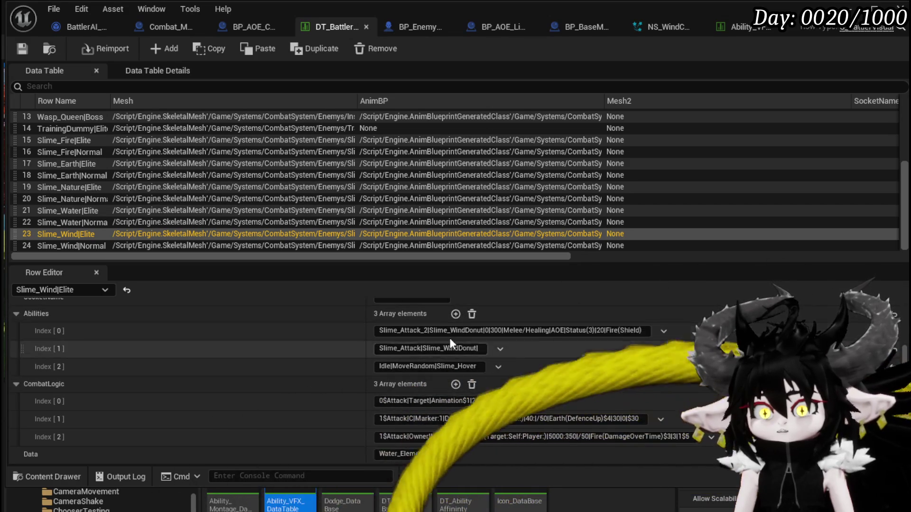
click(455, 314)
click(401, 384)
text(Wind_CrossBurst)
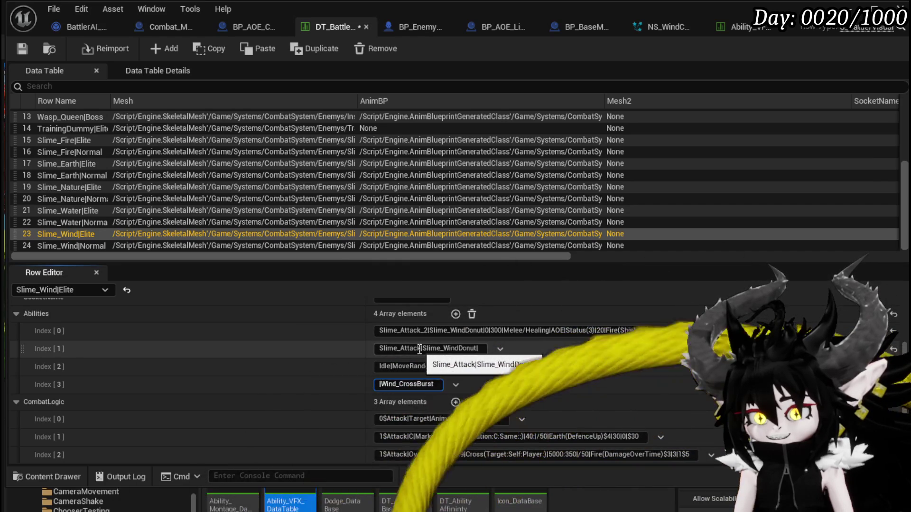
drag(396, 349, 420, 349)
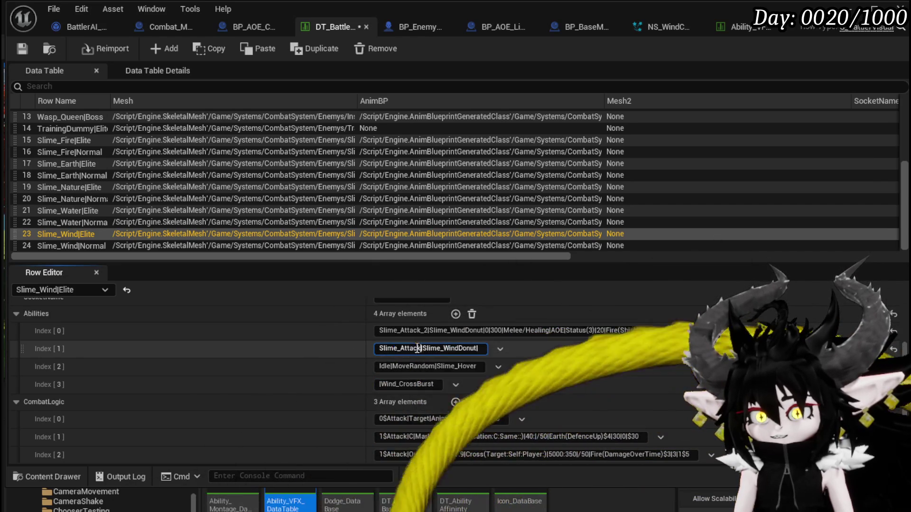
click(383, 384)
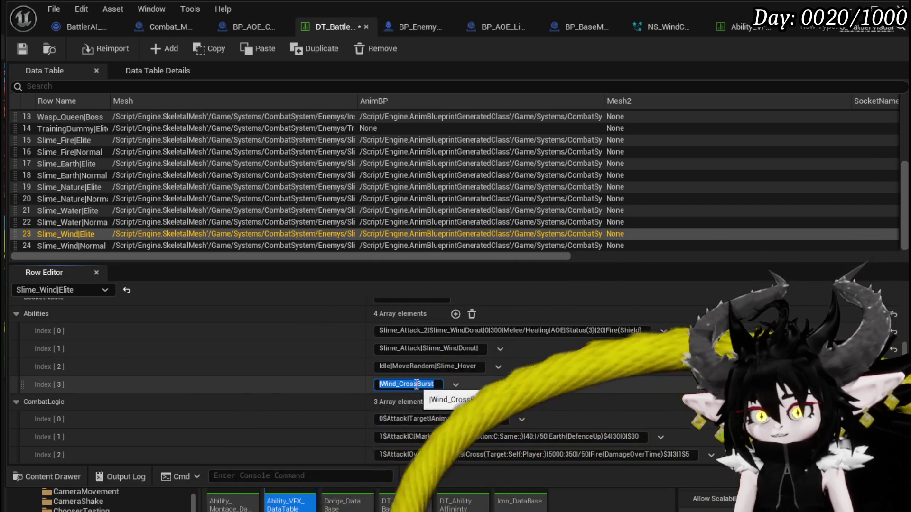
text(Slime_Attack)
click(22, 48)
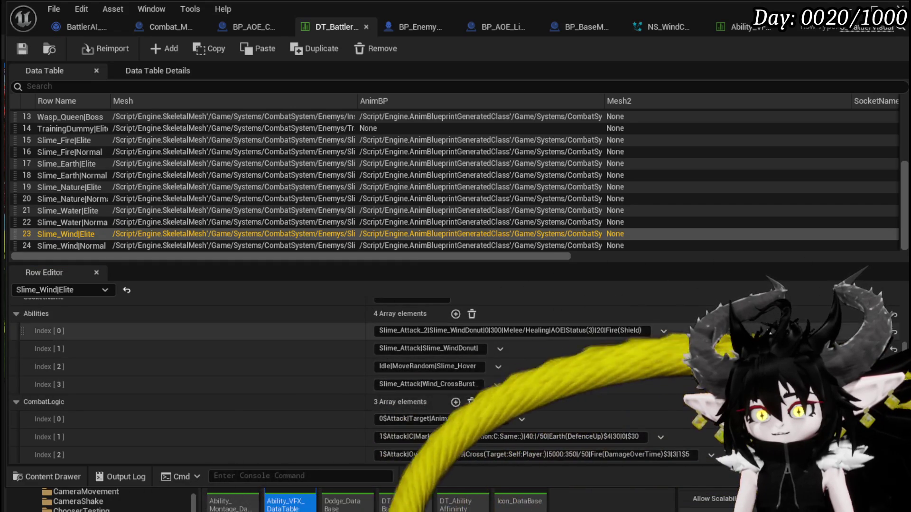
Change the third CombatLogic entry's leading 1$ to 3$ and commit it.
scroll(545, 365, down, 1)
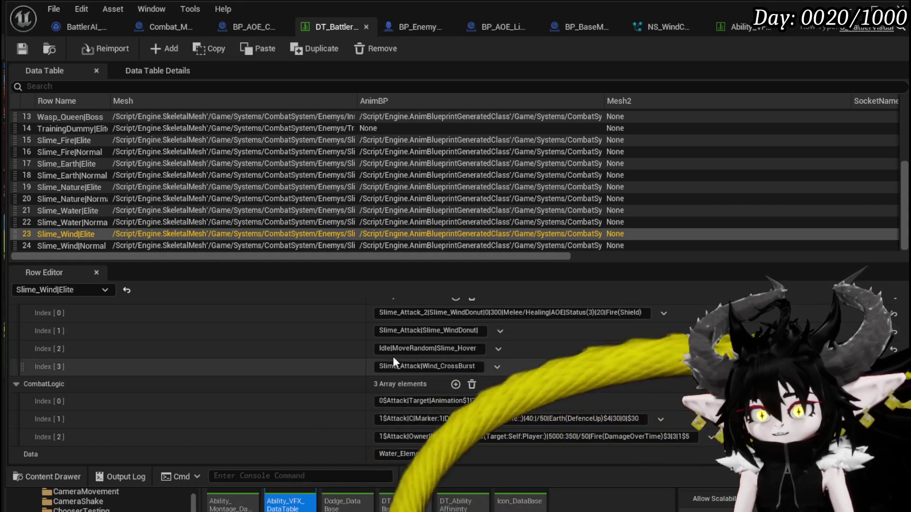
click(381, 436)
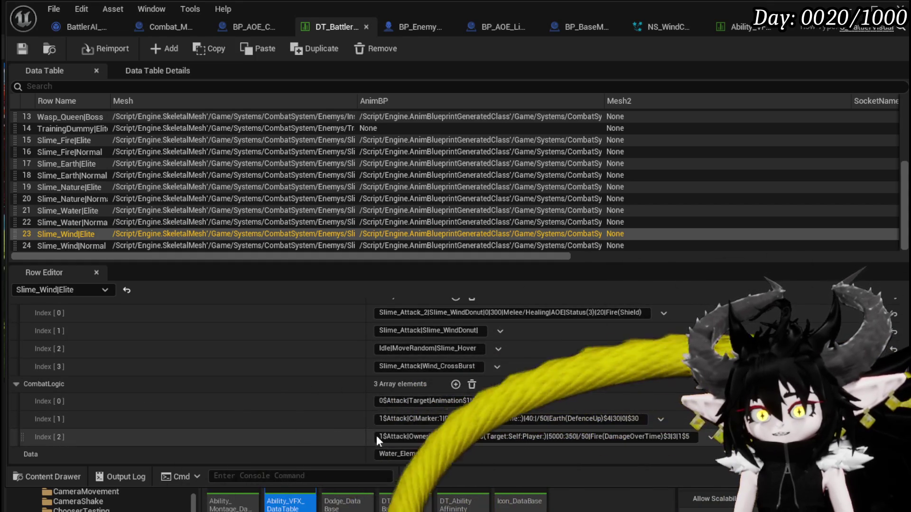
key(BackSpace)
text(3)
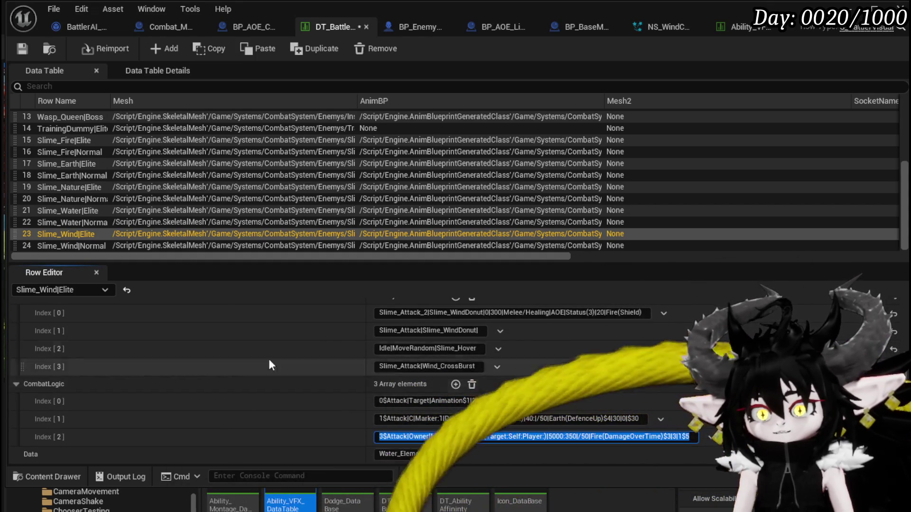
click(22, 48)
key(alt+Tab)
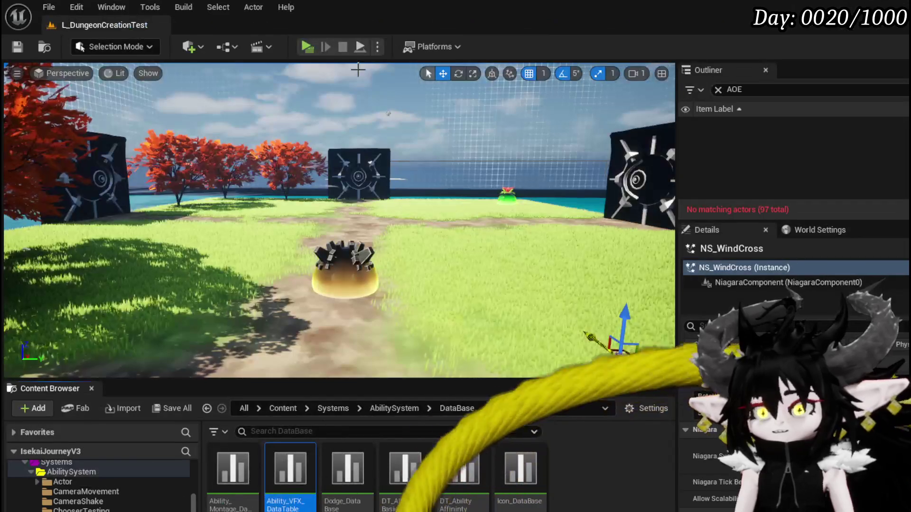
Playtest the battle against Slime_Wind, then stop it, Save All, and switch back to DT_Battler.
click(306, 49)
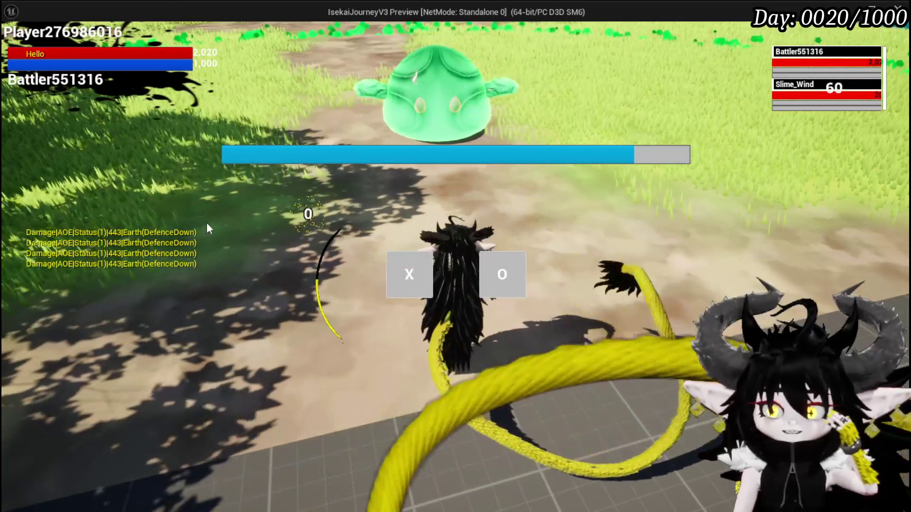
click(224, 225)
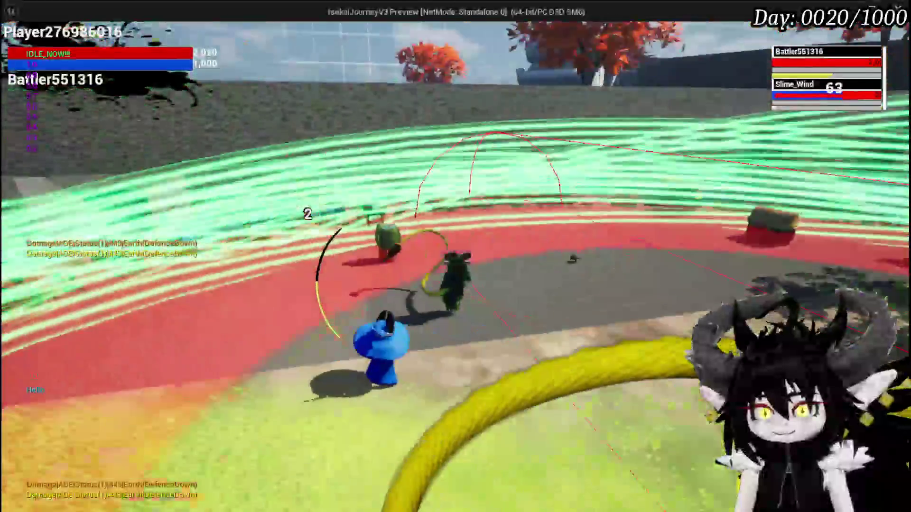
key(Escape)
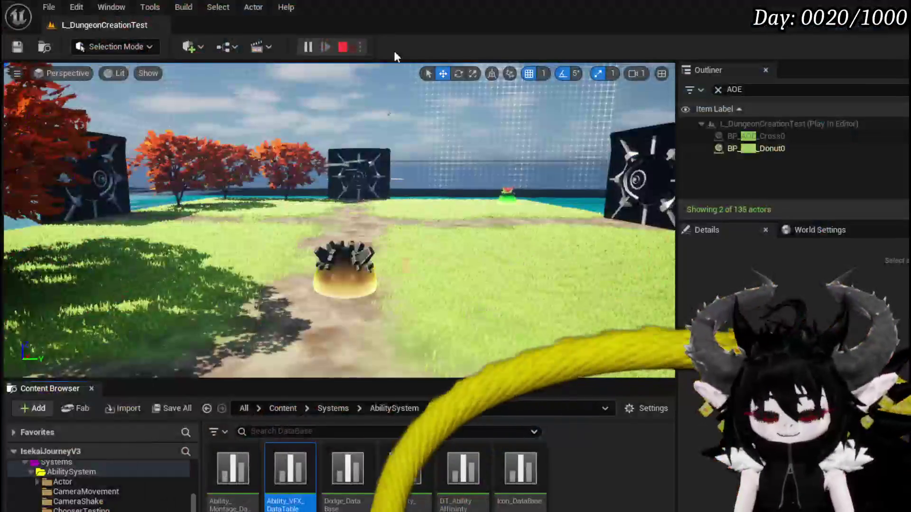
click(26, 52)
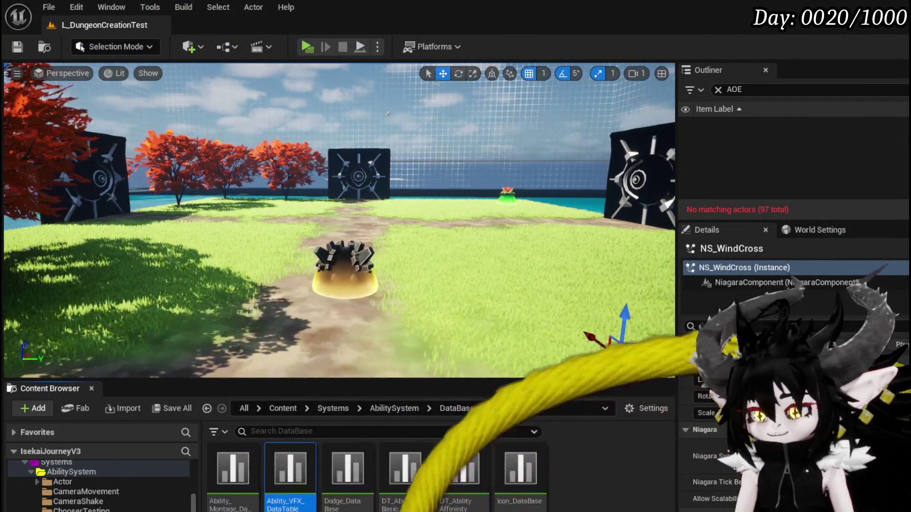
key(alt+Tab)
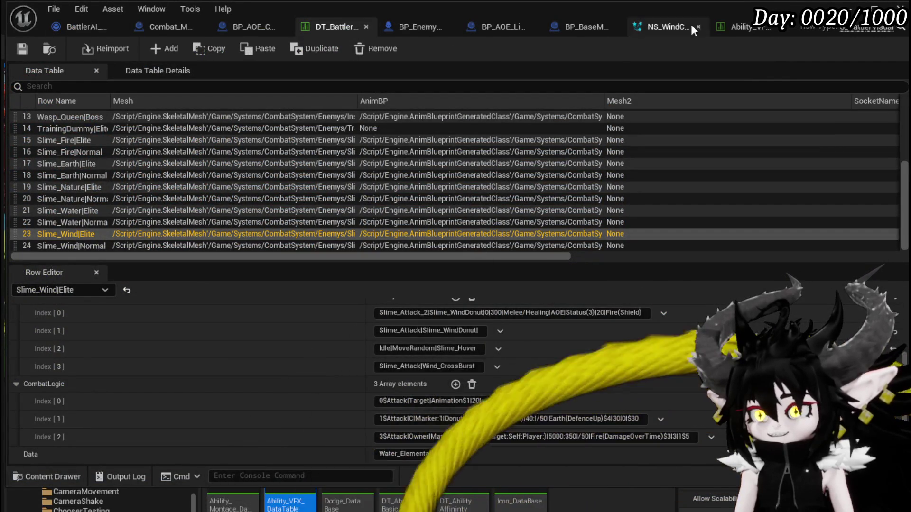
Open BP_BaseMarker and pan around its DamageSequence function graph.
click(575, 29)
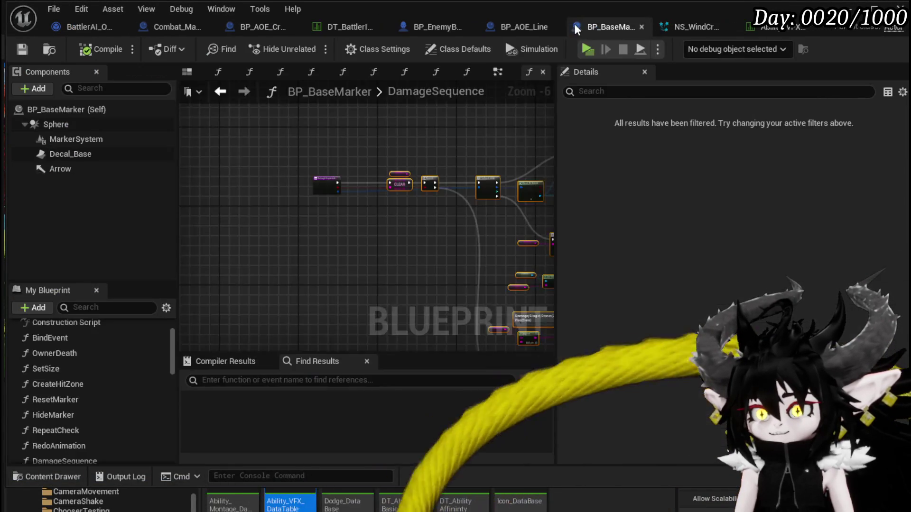
drag(284, 261, 220, 172)
mouse_move(422, 244)
mouse_down()
mouse_move(300, 170)
mouse_move(360, 314)
mouse_move(278, 315)
mouse_up()
scroll(348, 258, up, 4)
scroll(421, 264, down, 4)
scroll(381, 263, up, 3)
scroll(380, 257, down, 3)
scroll(443, 235, up, 3)
drag(443, 235, 254, 193)
scroll(272, 247, down, 3)
mouse_move(272, 247)
mouse_down()
mouse_move(388, 254)
mouse_move(337, 180)
mouse_up()
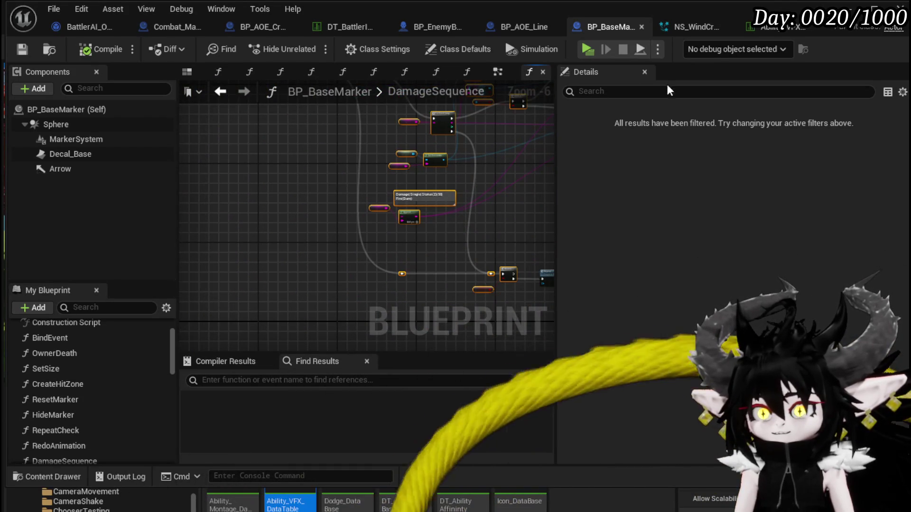
Return to the EventGraph and center the Hide Marker and Spawn System nodes.
click(223, 91)
scroll(383, 196, up, 3)
mouse_move(368, 187)
mouse_down()
mouse_move(284, 289)
mouse_move(407, 258)
mouse_up()
scroll(407, 258, down, 1)
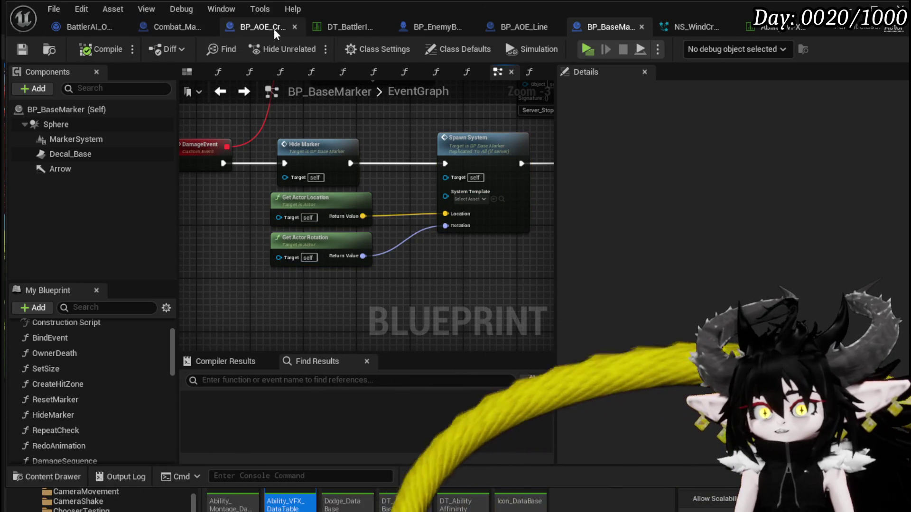
In BP_AOE_Cross, add a Spawn System node after Event DamageEvent.
click(274, 29)
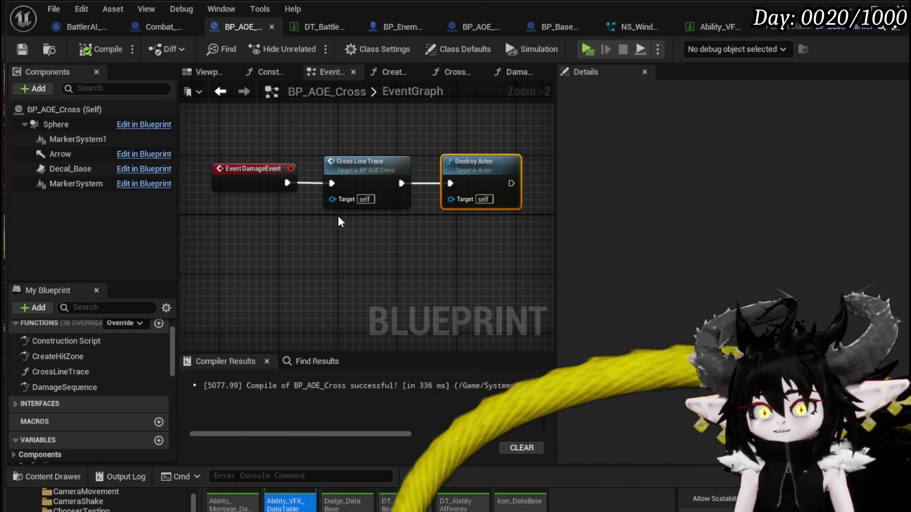
drag(430, 166, 565, 173)
mouse_move(270, 183)
mouse_down()
mouse_move(280, 189)
mouse_move(227, 178)
mouse_move(297, 198)
mouse_up()
text(Spawn)
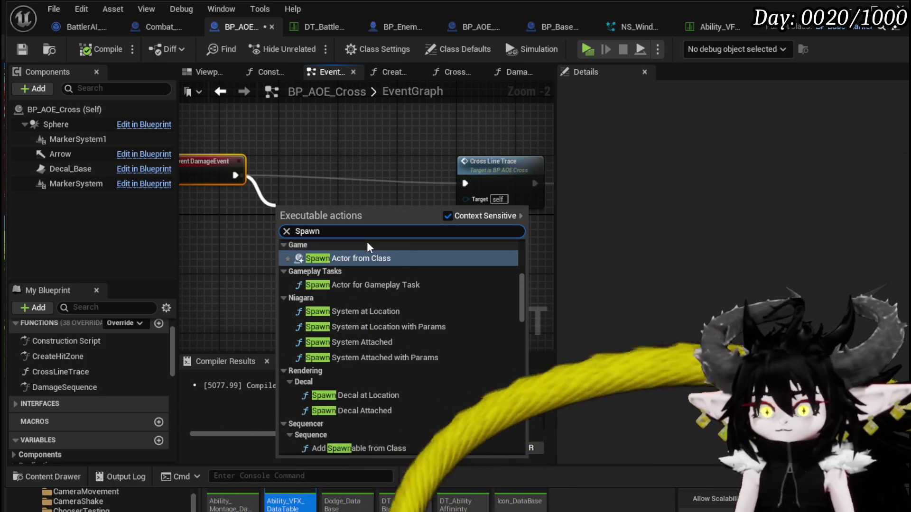
scroll(382, 263, down, 1)
scroll(383, 263, up, 5)
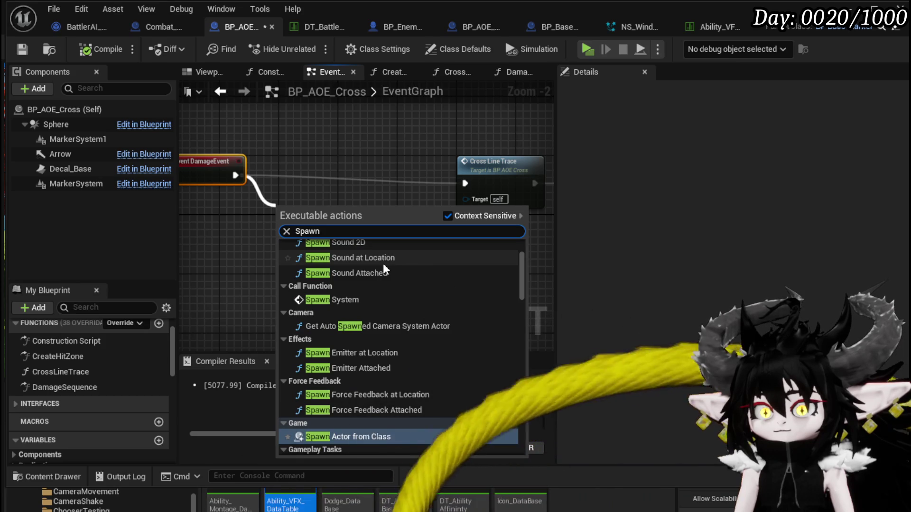
scroll(383, 263, up, 3)
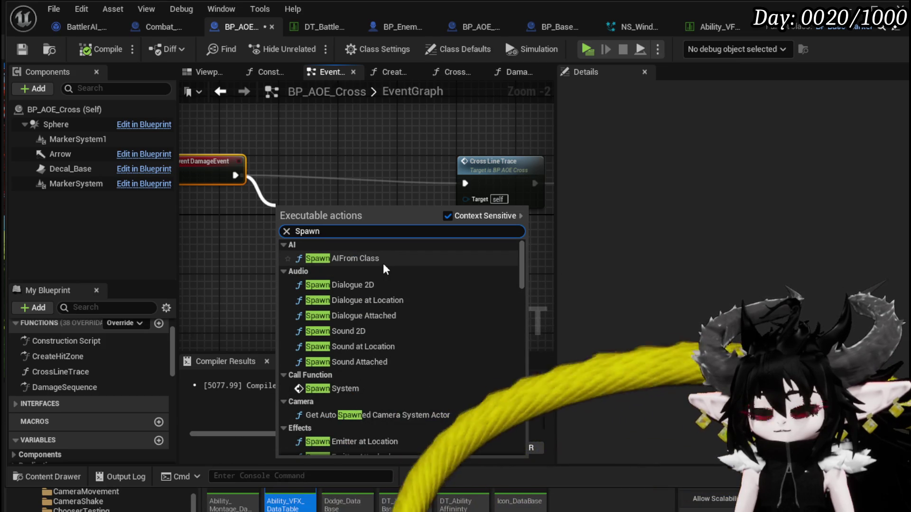
click(365, 388)
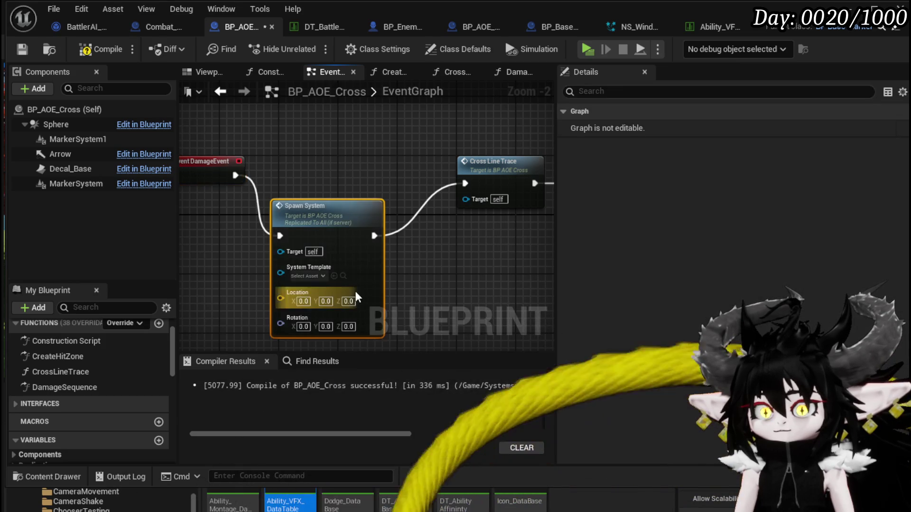
Feed Get Actor Location and Get Actor Rotation into the Spawn System node.
mouse_move(370, 253)
mouse_down()
mouse_move(409, 216)
mouse_move(401, 212)
mouse_up()
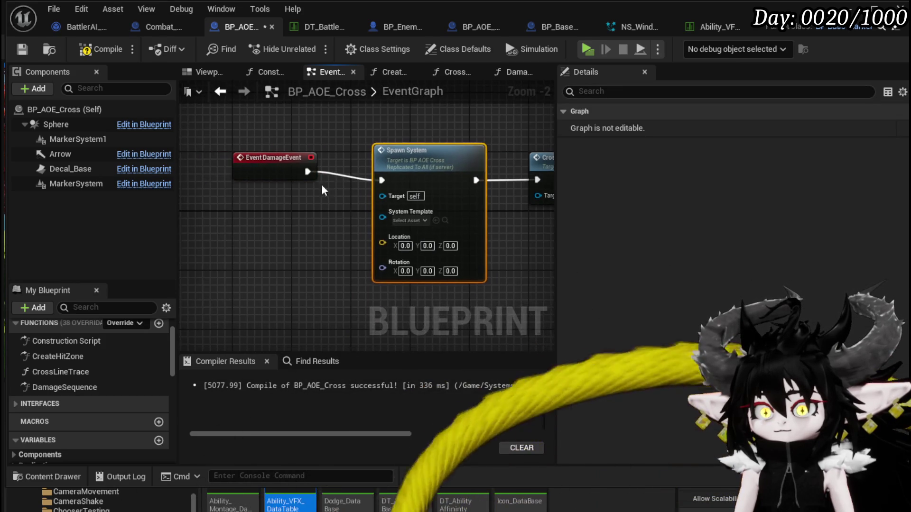
drag(276, 169, 267, 181)
drag(383, 242, 261, 252)
text(get a)
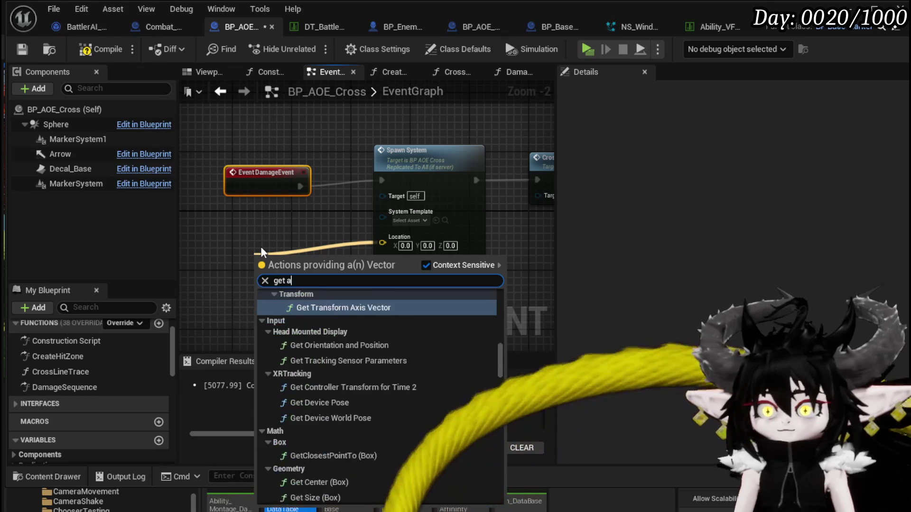
text(ctor locat)
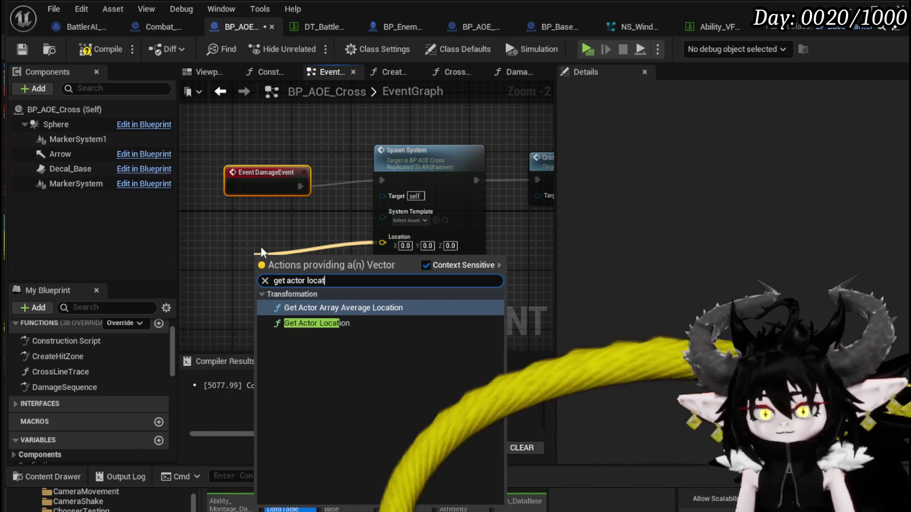
click(323, 323)
drag(313, 278, 247, 240)
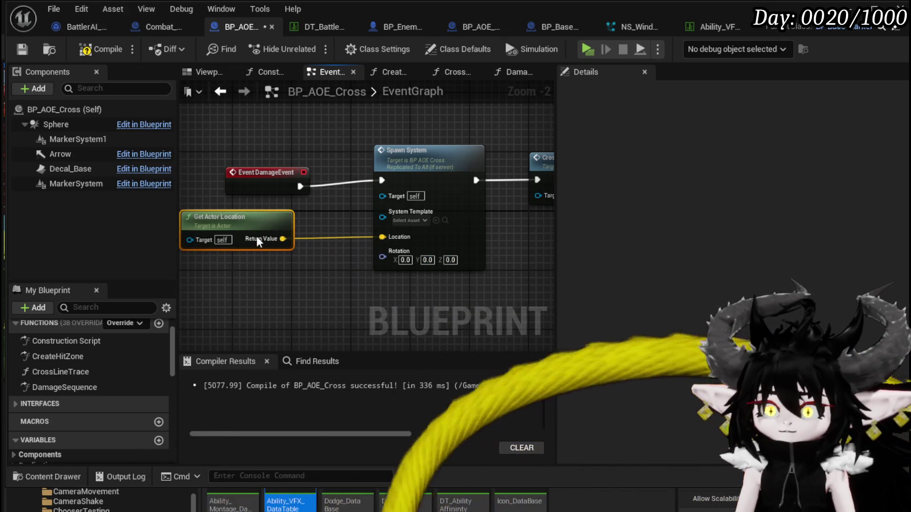
drag(249, 292, 250, 292)
text(get )
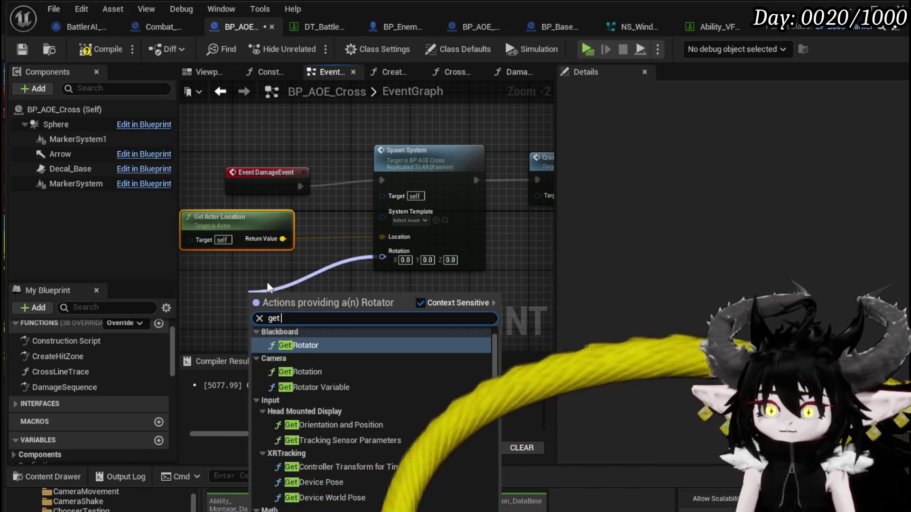
text(actor ron)
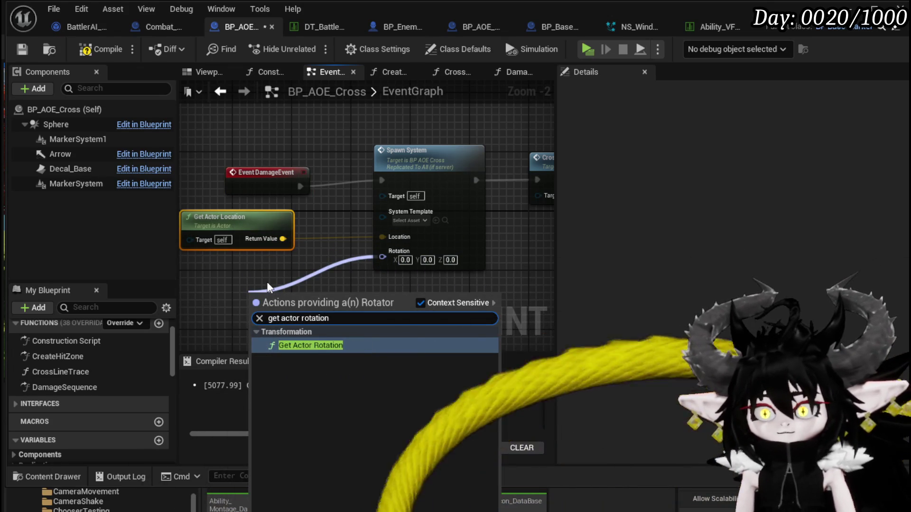
key(Return)
drag(295, 305, 221, 283)
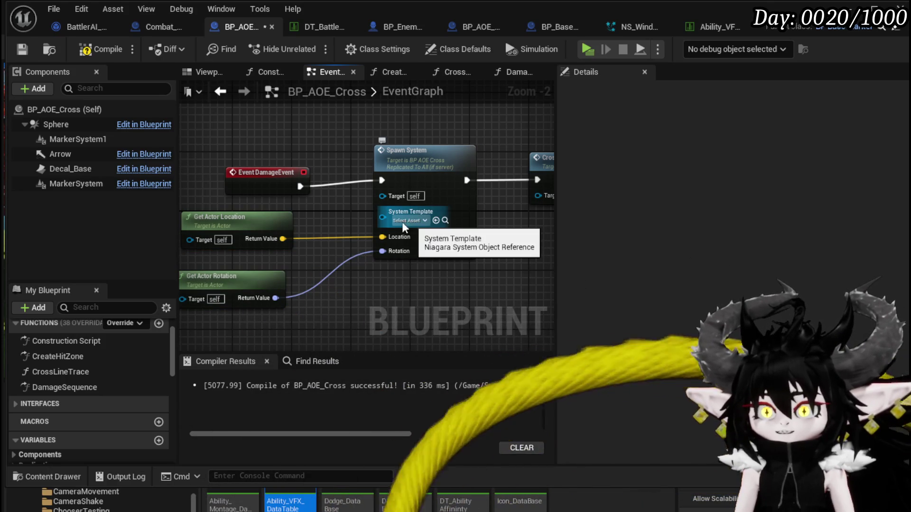
Set the System Template to NS_WindCross, compile the blueprint, and start a playtest.
mouse_move(291, 208)
mouse_down()
mouse_move(306, 192)
mouse_move(319, 272)
mouse_up()
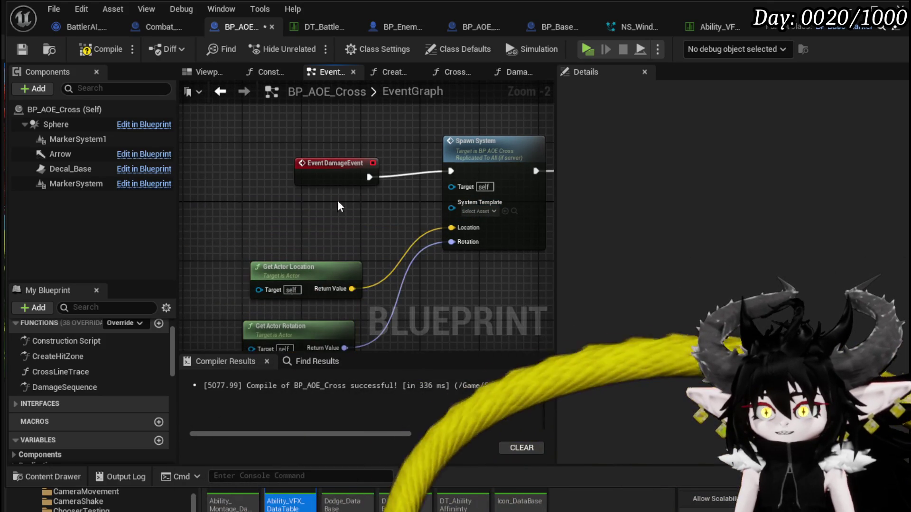
drag(329, 171, 269, 163)
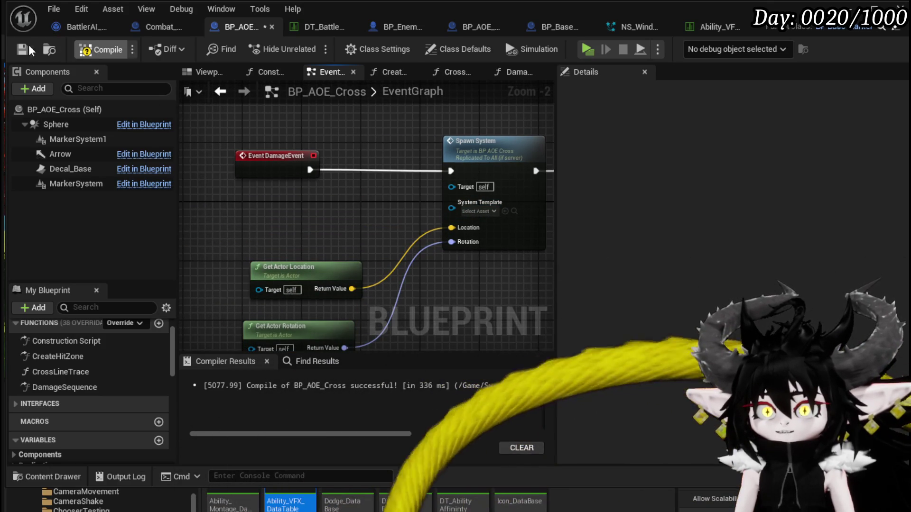
click(478, 211)
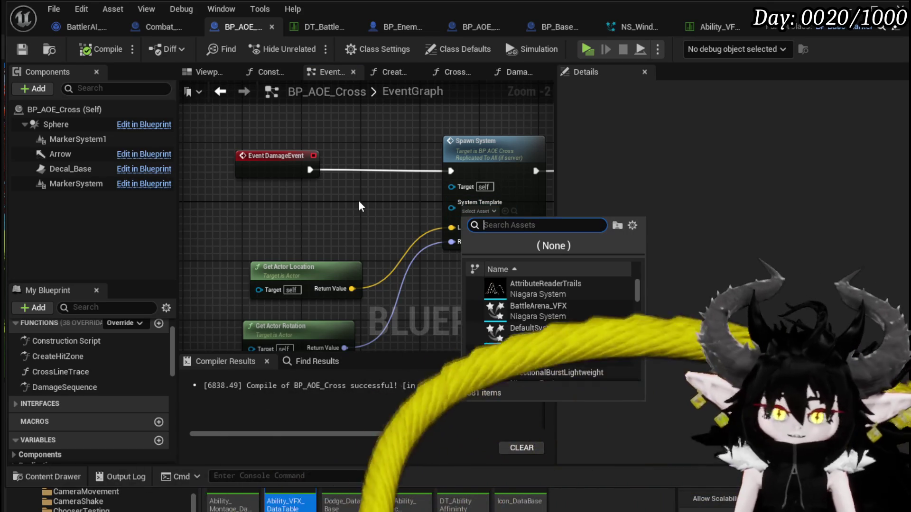
text(wind cro)
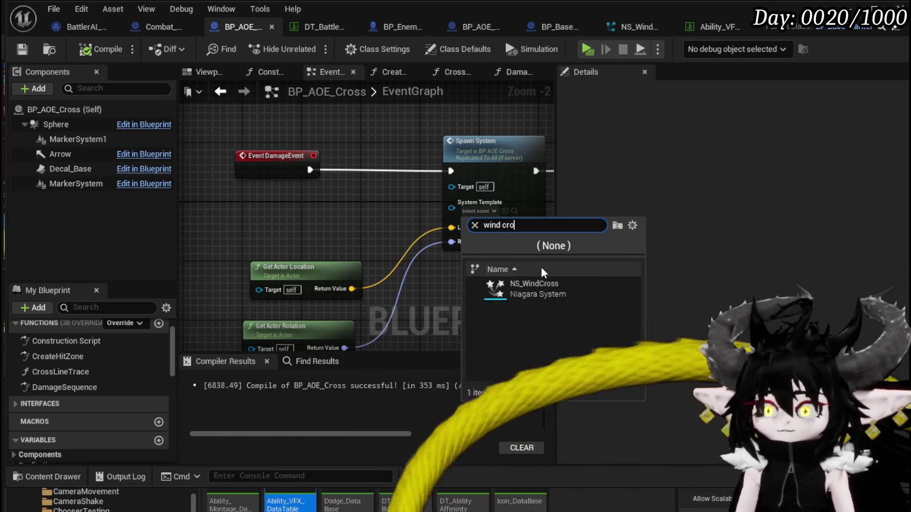
click(553, 297)
click(88, 52)
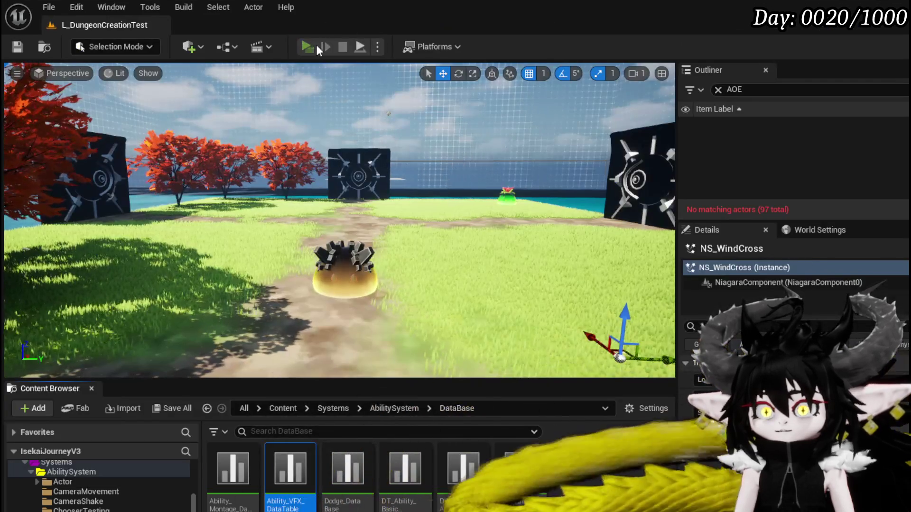
click(316, 44)
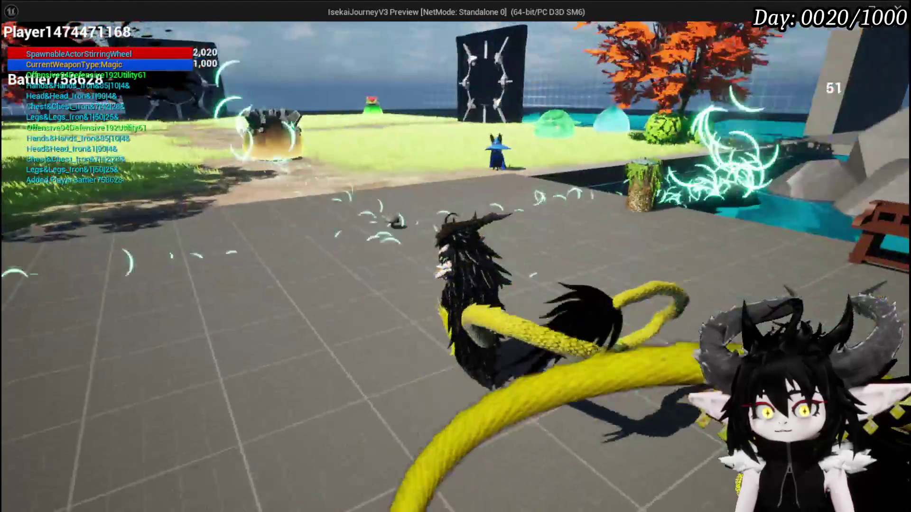
Run the character with W through the Slime_Wind fight, then stop the play session.
key(w)
key(w)
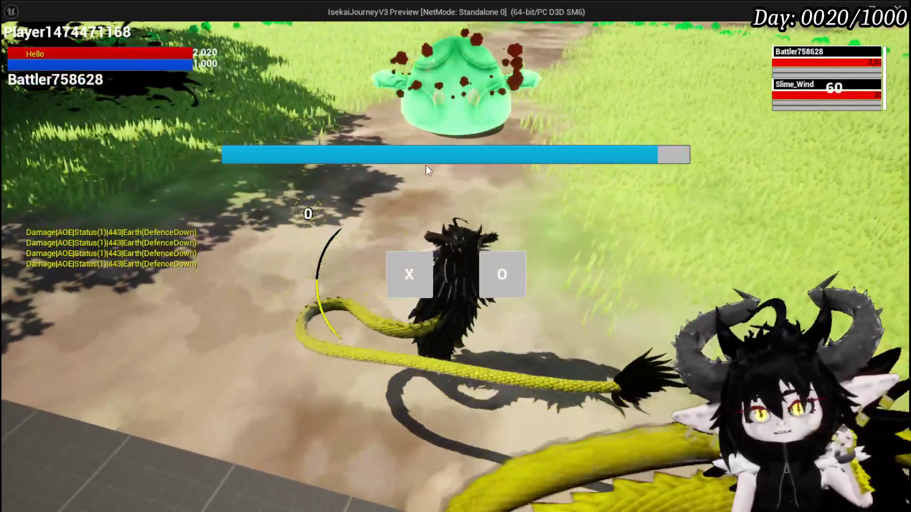
key(w)
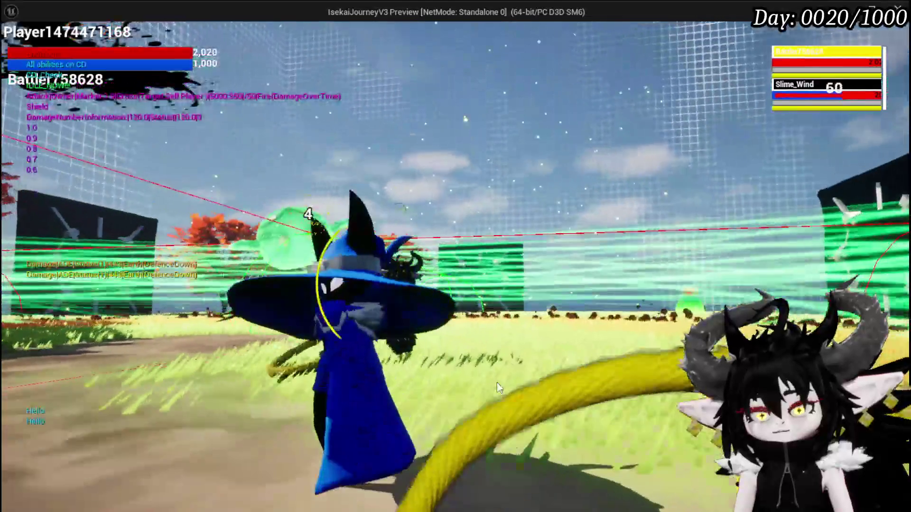
key(alt+Tab)
key(Escape)
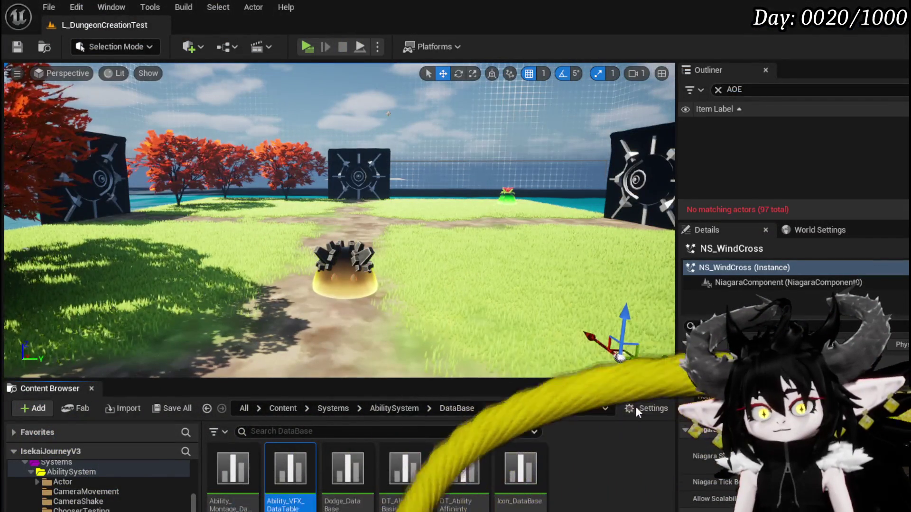
Move the Get Actor Location and Rotation nodes up near Spawn System, save BP_AOE_Cross, and open NS_WindCross.
key(alt+Tab)
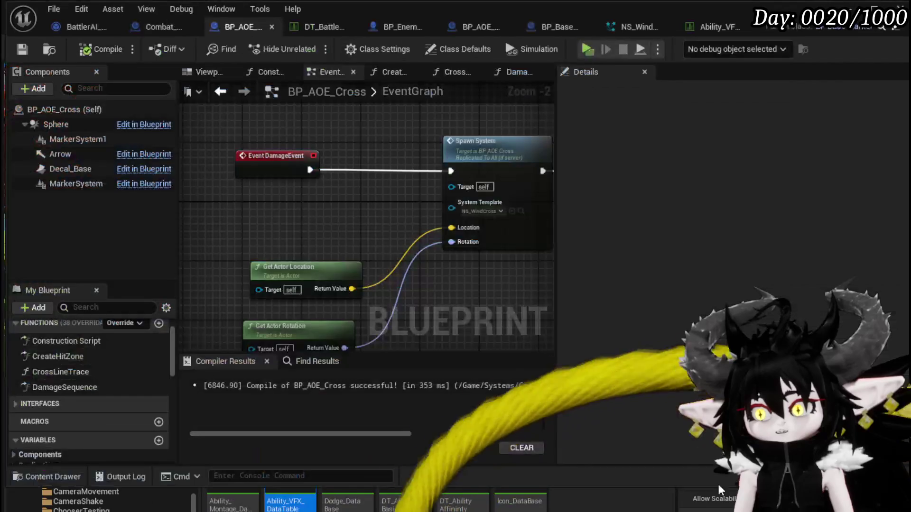
mouse_move(459, 312)
mouse_down()
mouse_move(312, 302)
mouse_move(457, 286)
mouse_move(237, 284)
mouse_move(335, 228)
mouse_up()
mouse_move(265, 219)
mouse_down()
mouse_move(328, 309)
mouse_move(326, 237)
mouse_up()
click(379, 174)
drag(379, 175, 323, 206)
click(22, 49)
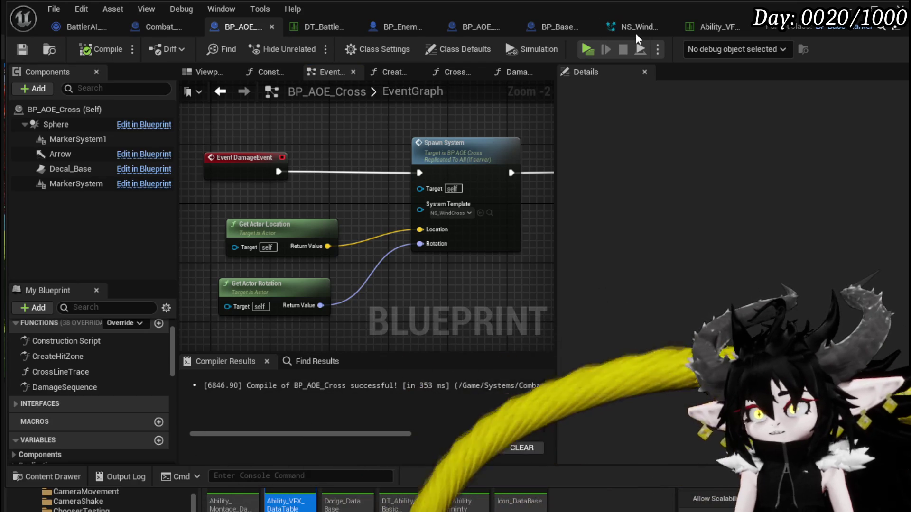
click(640, 28)
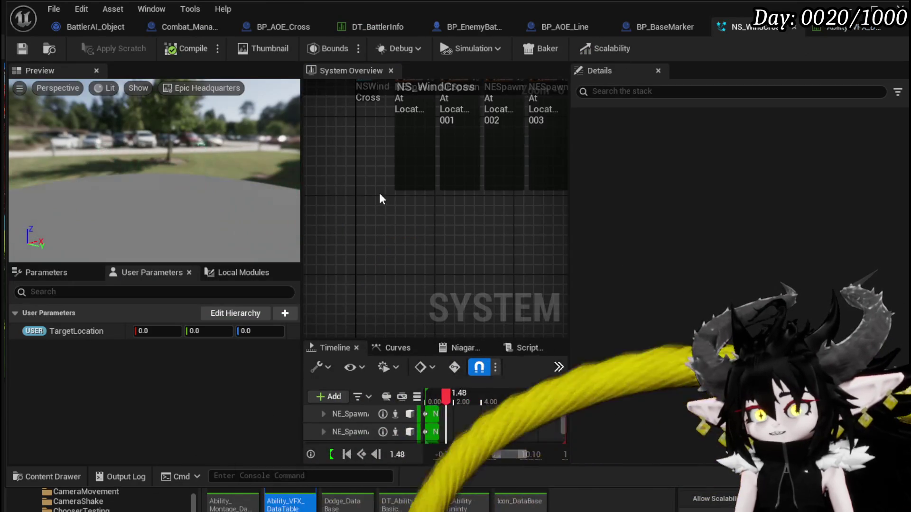
Zoom over NS_WindCross's system overview, then switch to the BP_BaseMarker blueprint.
scroll(375, 161, down, 3)
scroll(374, 233, up, 2)
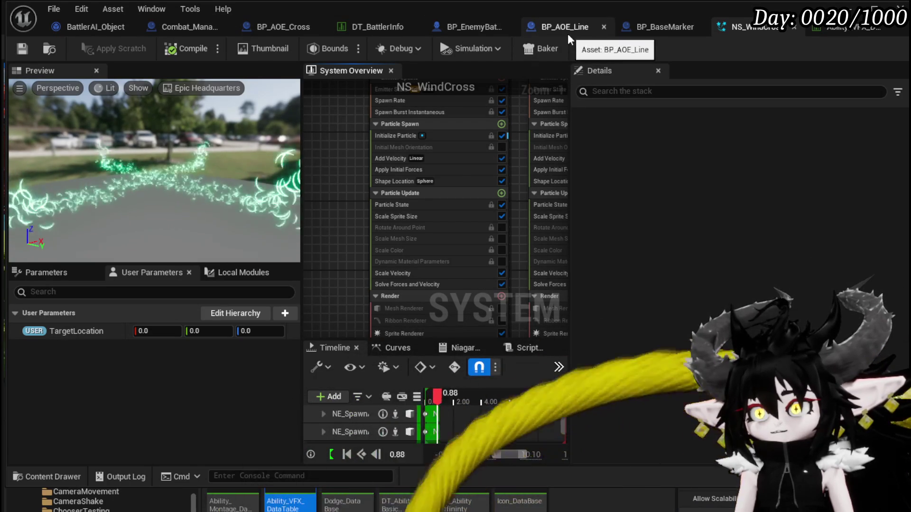
click(639, 27)
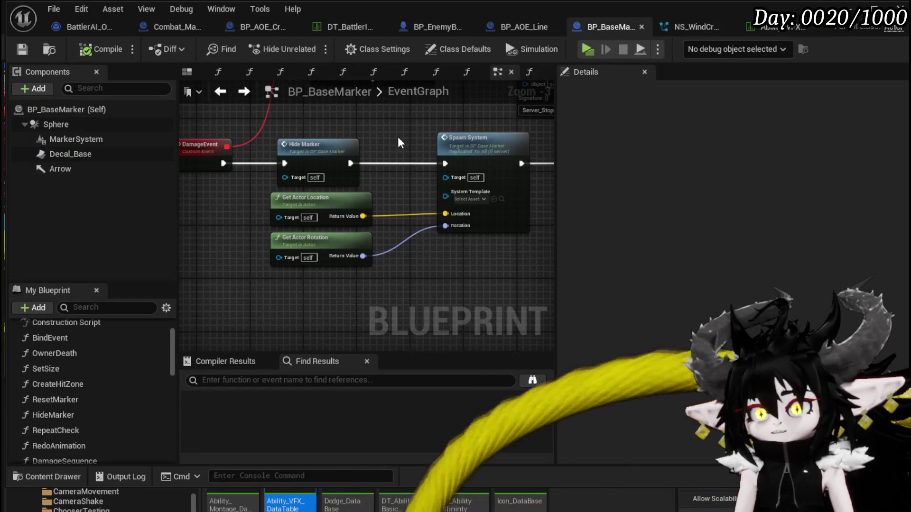
Jump to BP_BaseMarker's SpawnSystem event and center it with its Ability_VFX_DataTable lookup nodes.
double_click(455, 138)
mouse_move(394, 157)
mouse_down()
mouse_move(429, 158)
mouse_move(420, 195)
mouse_move(418, 145)
mouse_up()
mouse_move(420, 231)
mouse_down()
mouse_move(559, 167)
mouse_move(427, 214)
mouse_move(352, 264)
mouse_up()
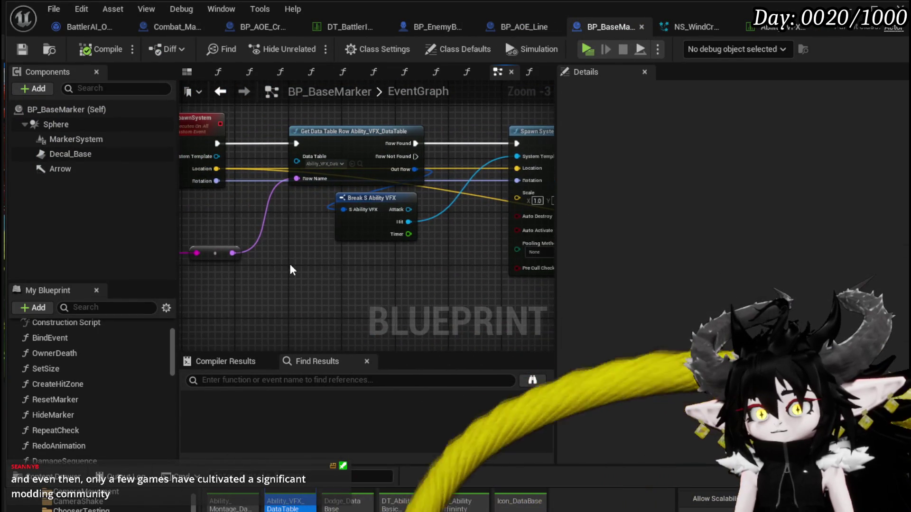
drag(290, 269, 351, 265)
mouse_move(383, 212)
mouse_down()
mouse_move(428, 128)
mouse_move(174, 152)
mouse_up()
drag(62, 141, 312, 151)
drag(363, 165, 458, 161)
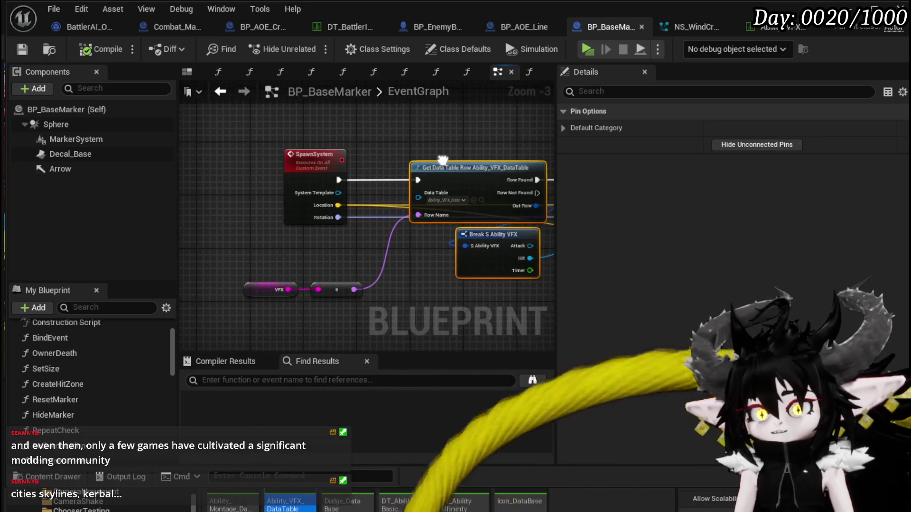
click(391, 125)
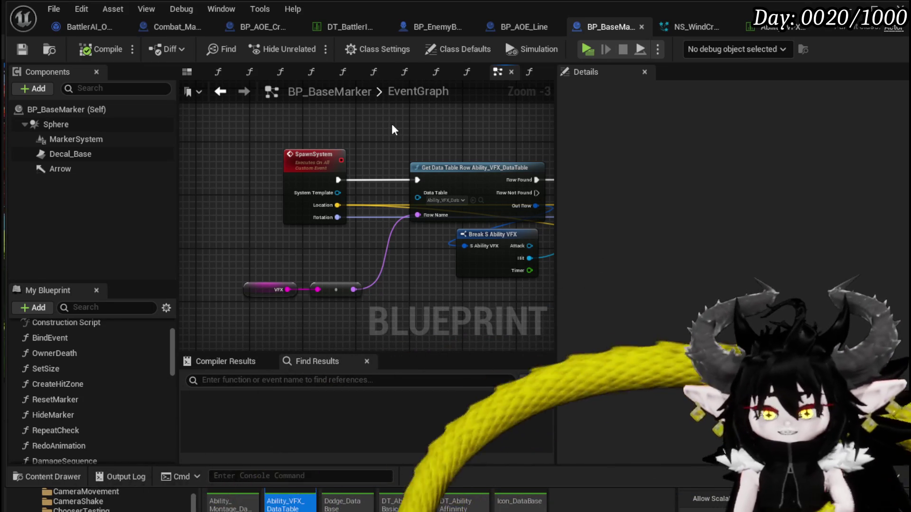
Rearrange the Is Valid, Set Niagara Variable, System Array and ADD nodes, then bring up the YouTube video.
mouse_move(435, 158)
mouse_down()
mouse_move(309, 157)
mouse_move(247, 145)
mouse_move(292, 144)
mouse_move(288, 178)
mouse_move(374, 195)
mouse_move(336, 202)
mouse_up()
drag(451, 142, 461, 129)
mouse_move(366, 144)
mouse_down()
mouse_move(516, 233)
mouse_move(510, 166)
mouse_move(504, 204)
mouse_move(454, 232)
mouse_move(297, 183)
mouse_up()
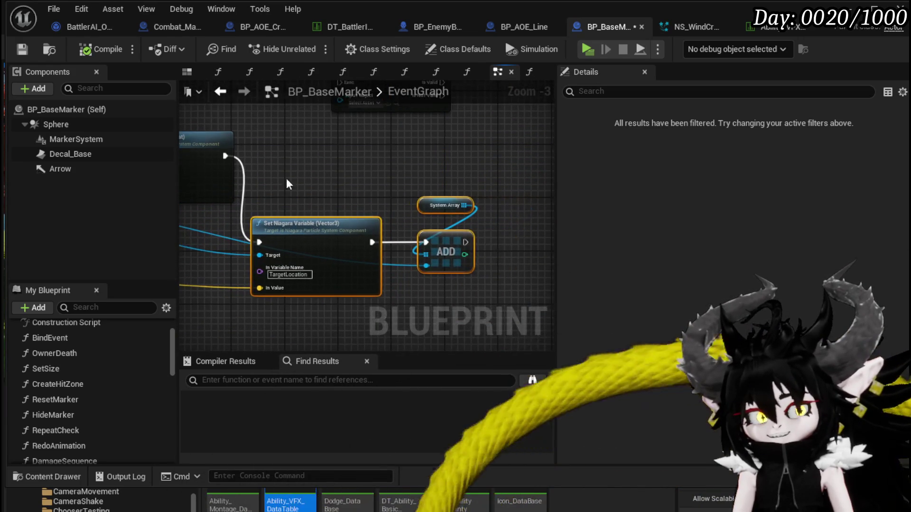
click(255, 161)
drag(255, 162, 487, 264)
drag(362, 228, 400, 222)
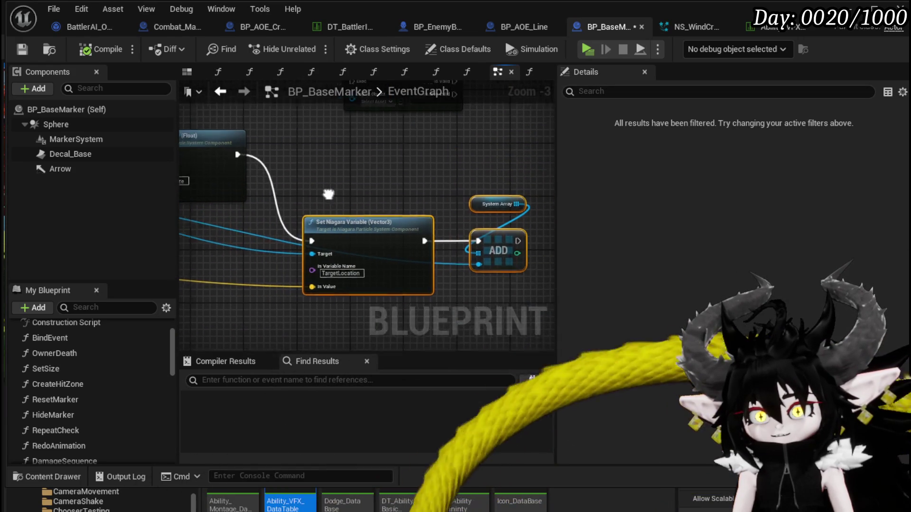
mouse_move(334, 237)
mouse_down()
mouse_move(359, 257)
mouse_move(383, 145)
mouse_up()
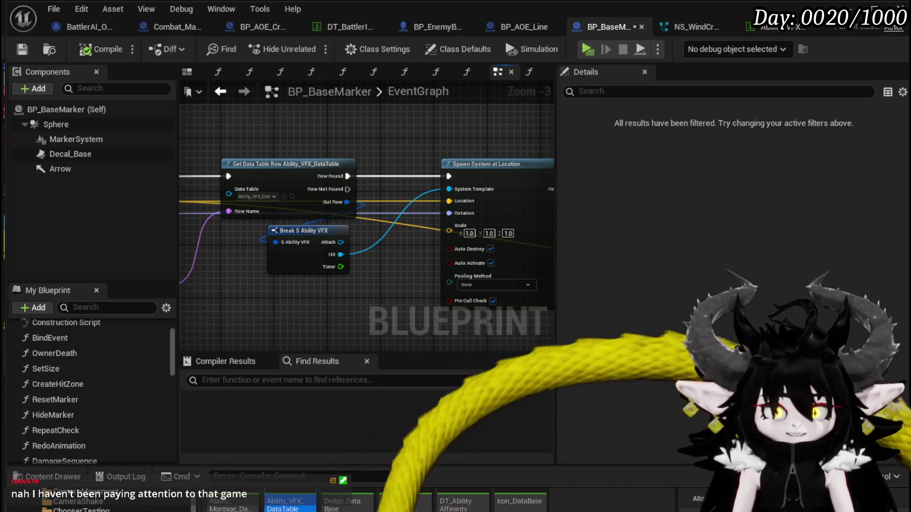
key(alt+Tab)
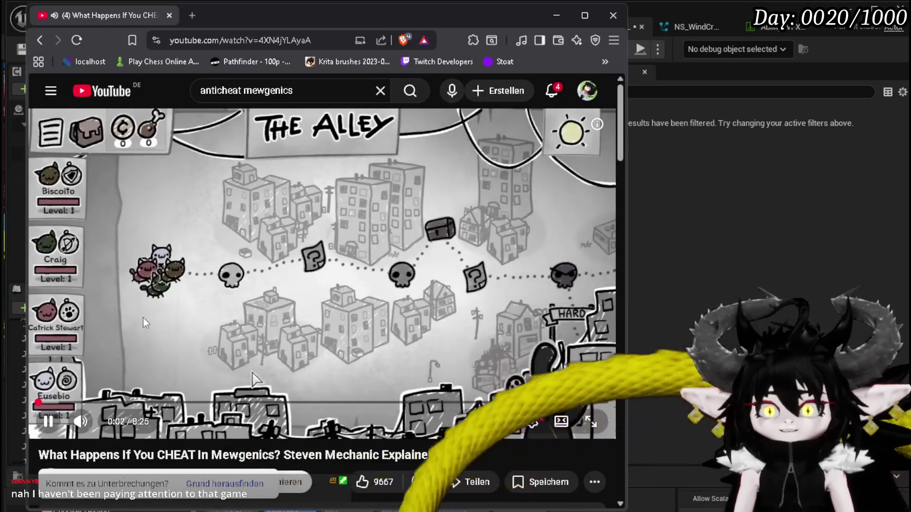
Mute the Mewgenics video, skip ahead to the combat scene, and pause it.
click(81, 421)
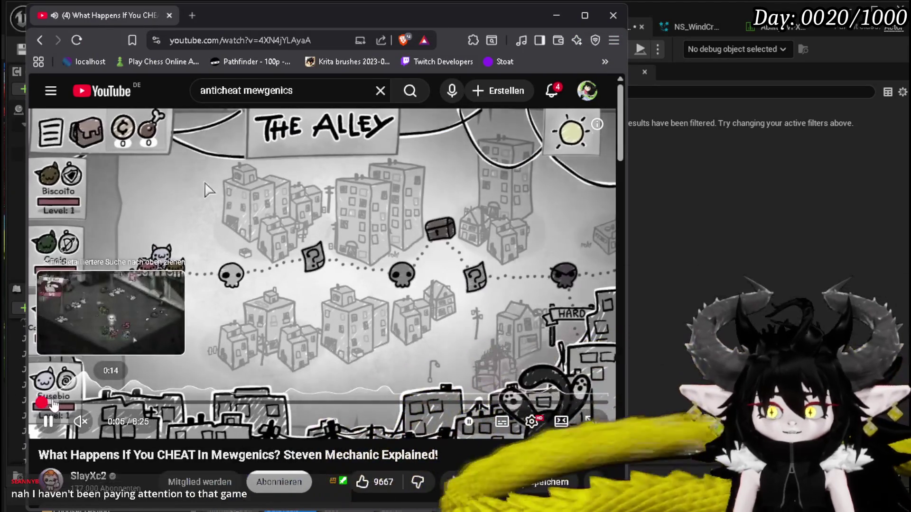
click(53, 402)
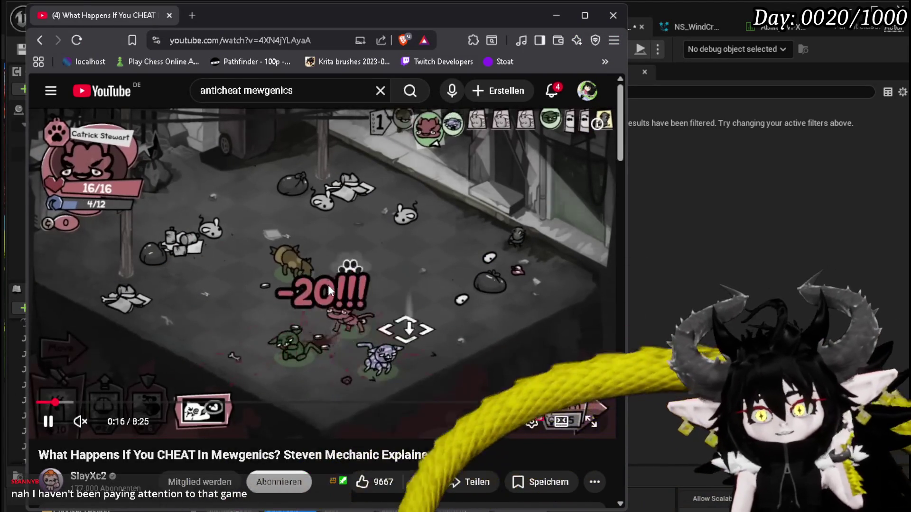
click(322, 294)
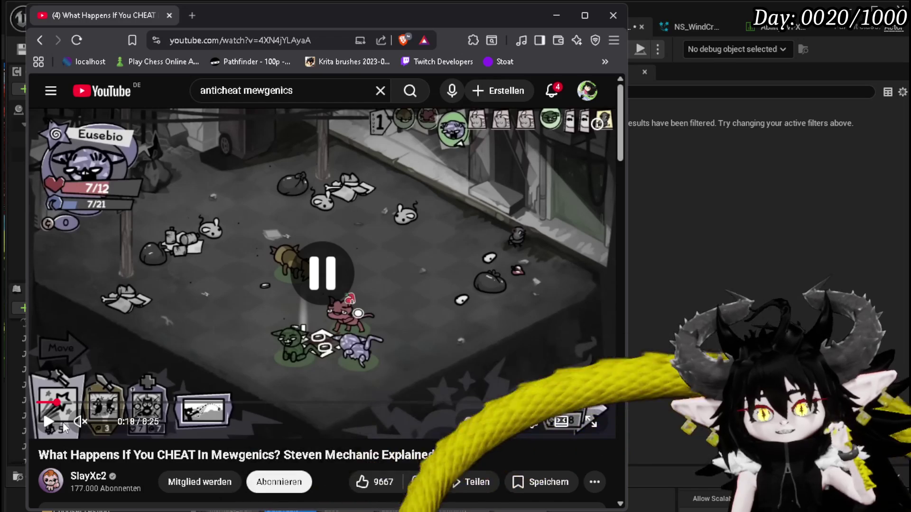
Scrub back to the capsule scene near 0:29, watch, then pause and return to the Blueprint.
drag(39, 402, 94, 403)
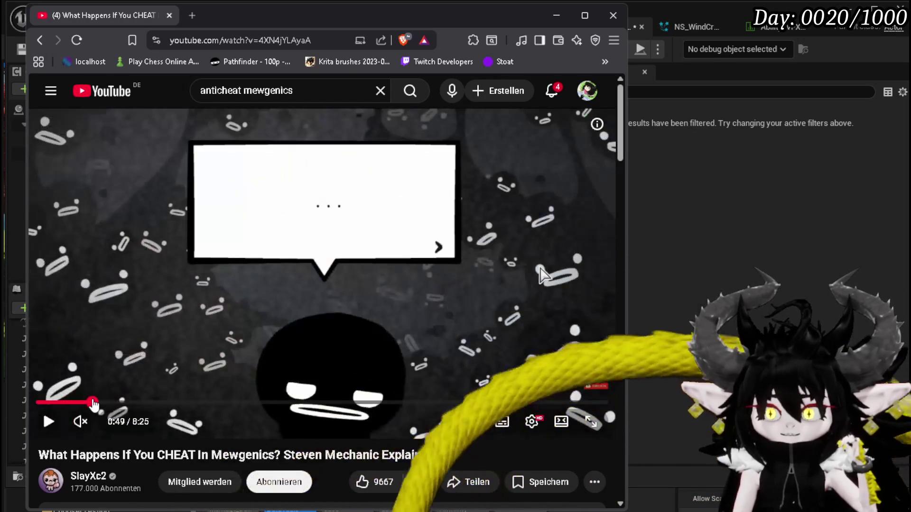
click(87, 404)
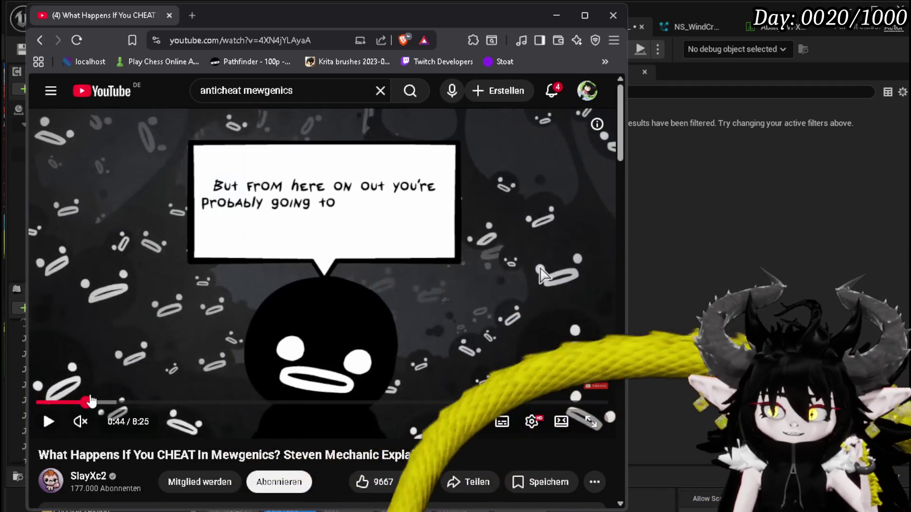
drag(87, 407, 77, 406)
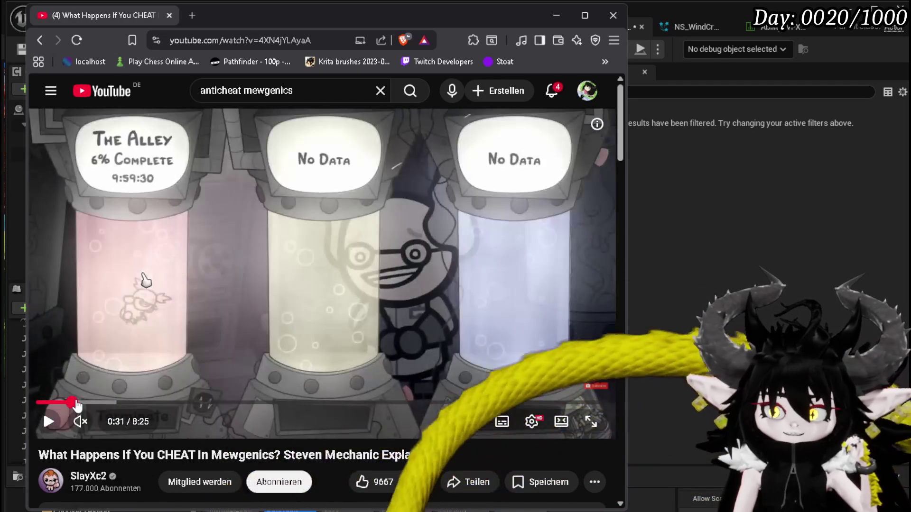
click(74, 402)
click(119, 342)
click(68, 403)
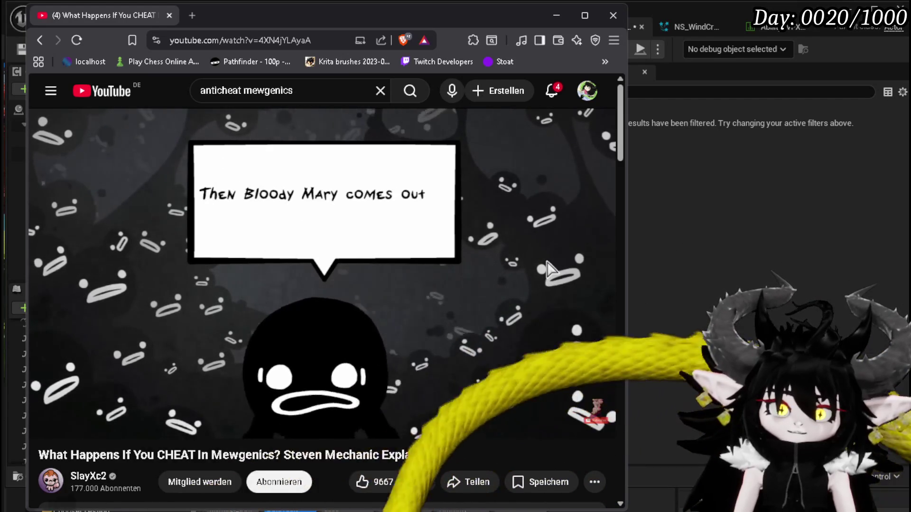
click(329, 268)
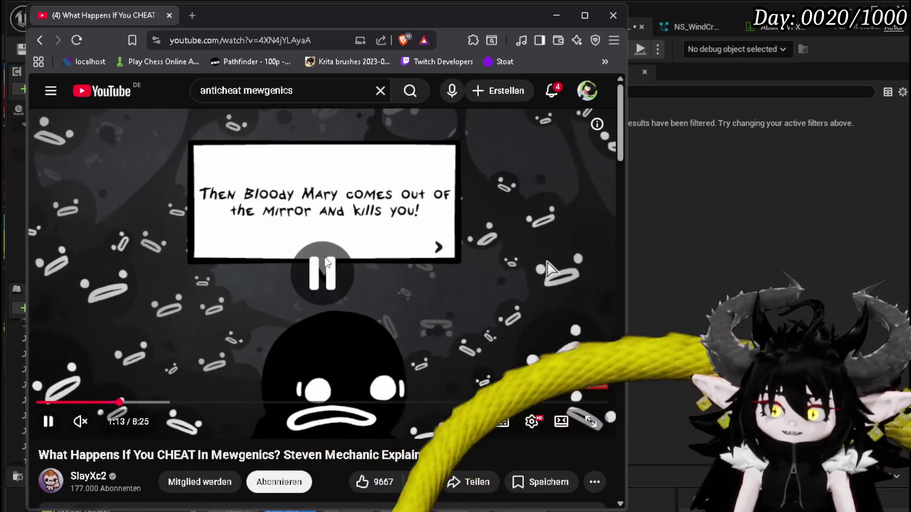
key(alt+Tab)
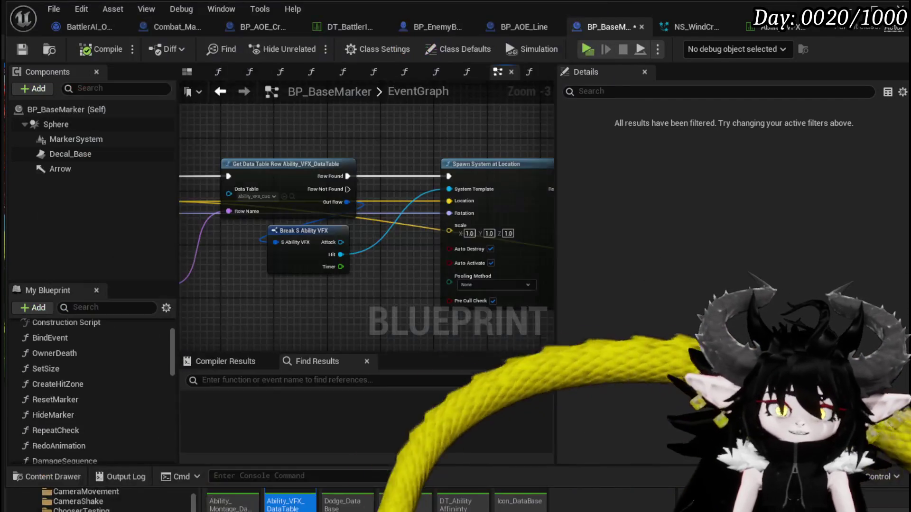
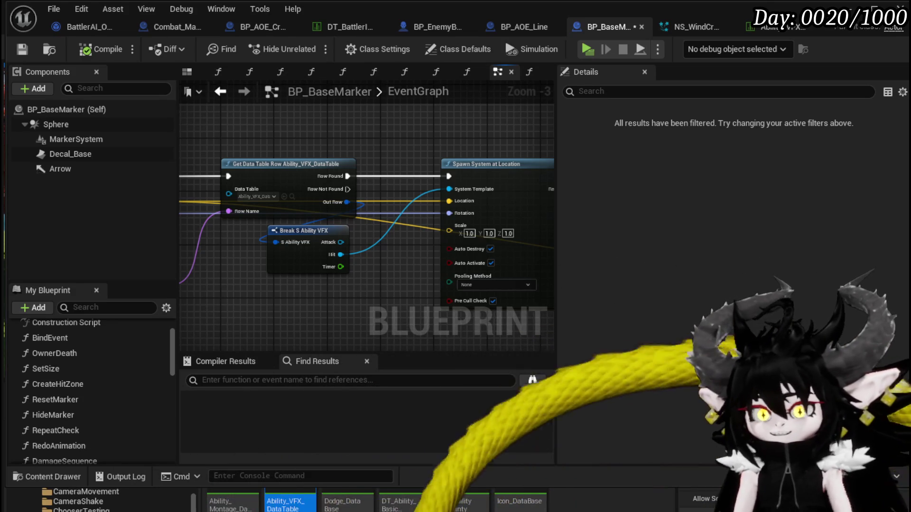
Clear the node selection in BP_BaseMarker's event graph and switch to the Combat_Manager blueprint.
scroll(352, 142, down, 3)
scroll(362, 233, up, 2)
scroll(359, 285, up, 1)
drag(212, 303, 306, 274)
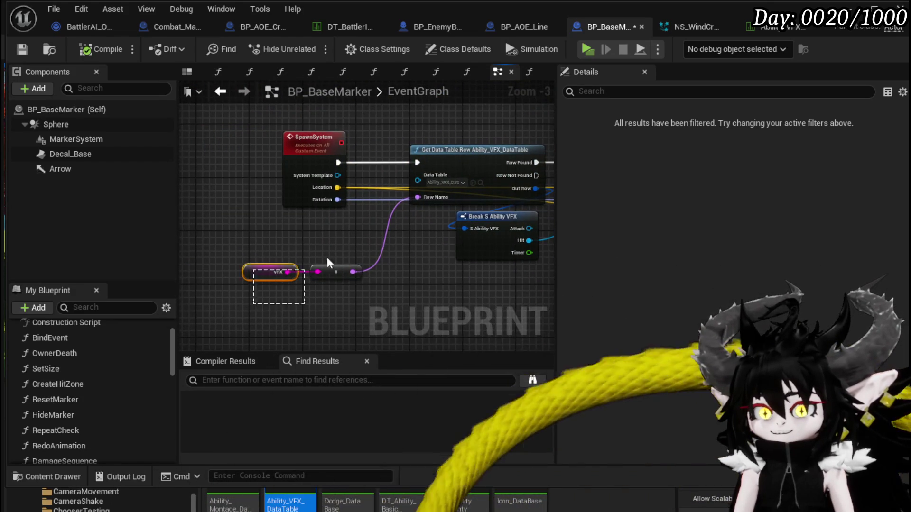
click(324, 243)
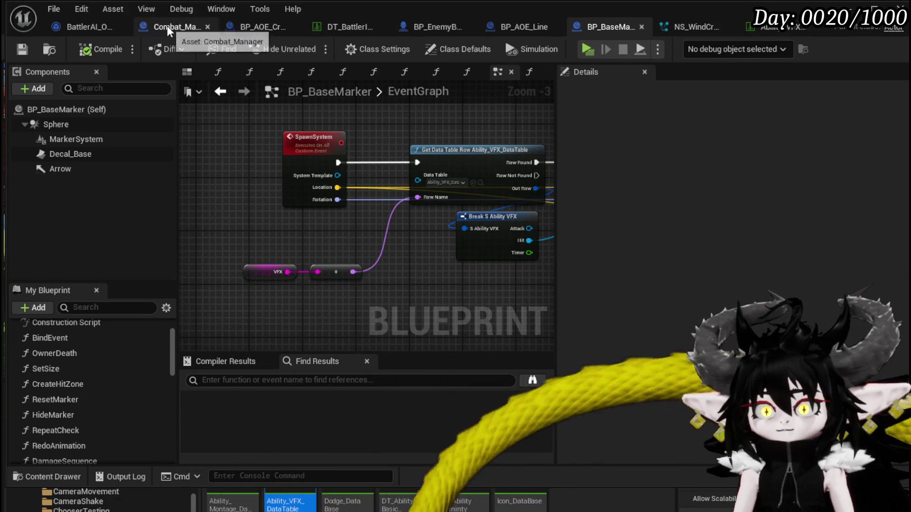
click(169, 30)
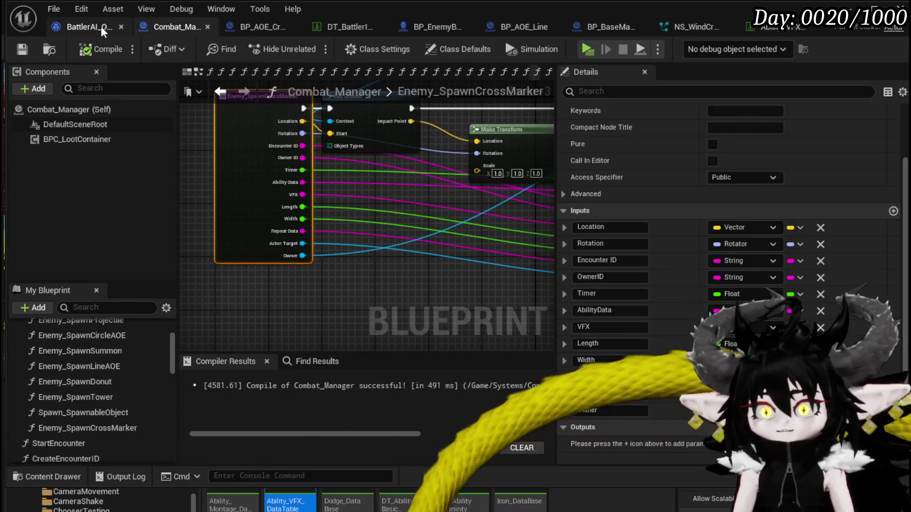
Switch to BattlerAI_Object and move the SpawnCrossMarker call node to the right.
click(106, 26)
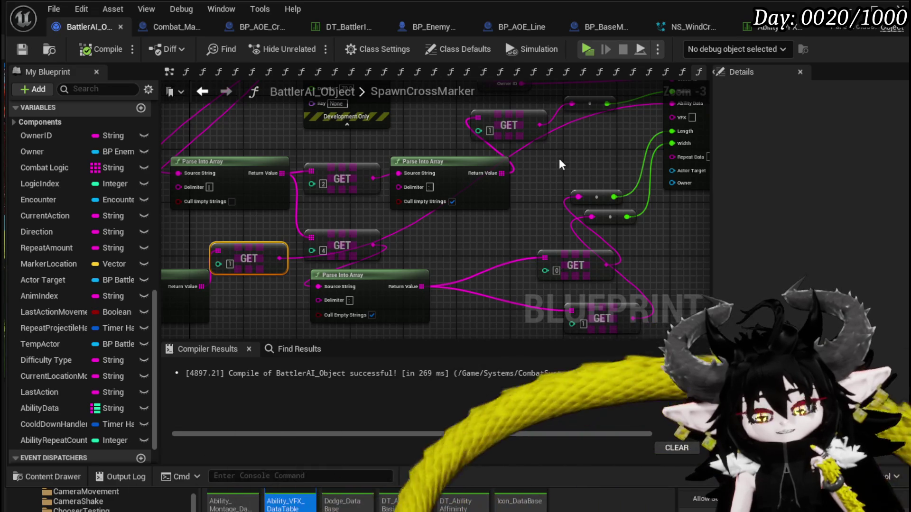
scroll(558, 158, down, 1)
drag(558, 159, 401, 220)
drag(489, 164, 565, 172)
drag(428, 215, 464, 191)
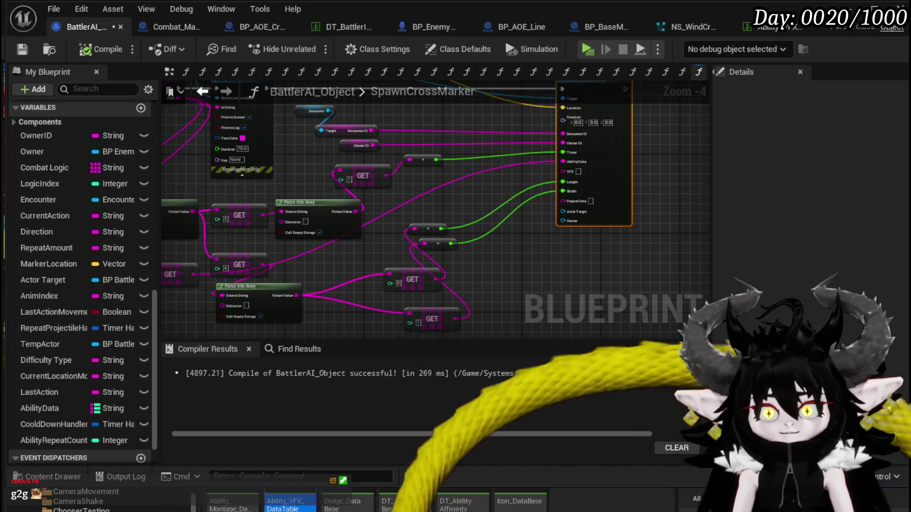
scroll(443, 180, up, 2)
Trace the SpawnCrossMarker call's Length and Width input wiring, then open the MarkerSetup function.
mouse_move(412, 194)
mouse_down()
mouse_move(331, 212)
mouse_move(370, 234)
mouse_up()
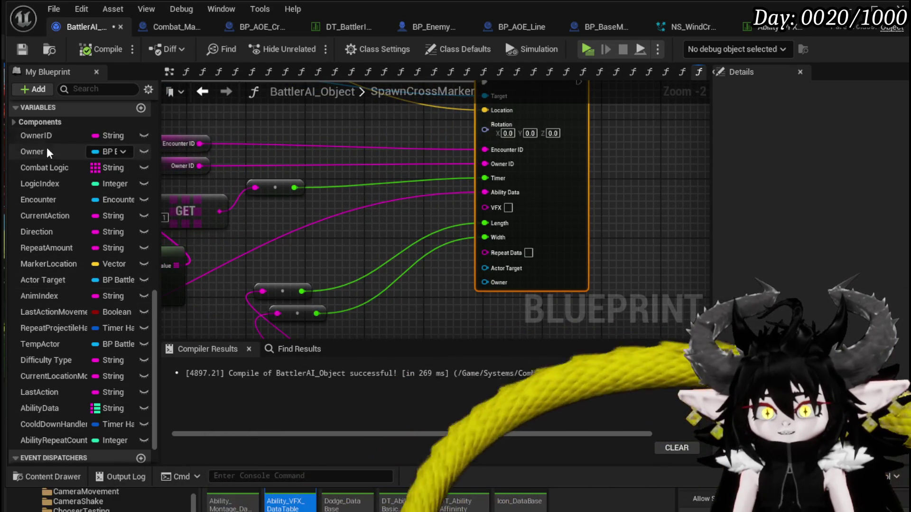
mouse_move(355, 228)
mouse_down()
mouse_move(474, 192)
mouse_move(499, 168)
mouse_move(368, 183)
mouse_move(447, 186)
mouse_up()
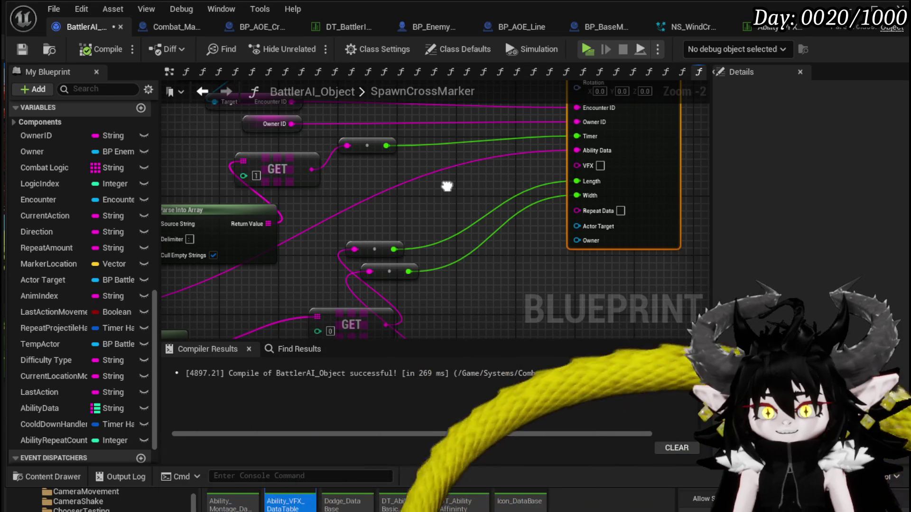
drag(447, 187, 494, 209)
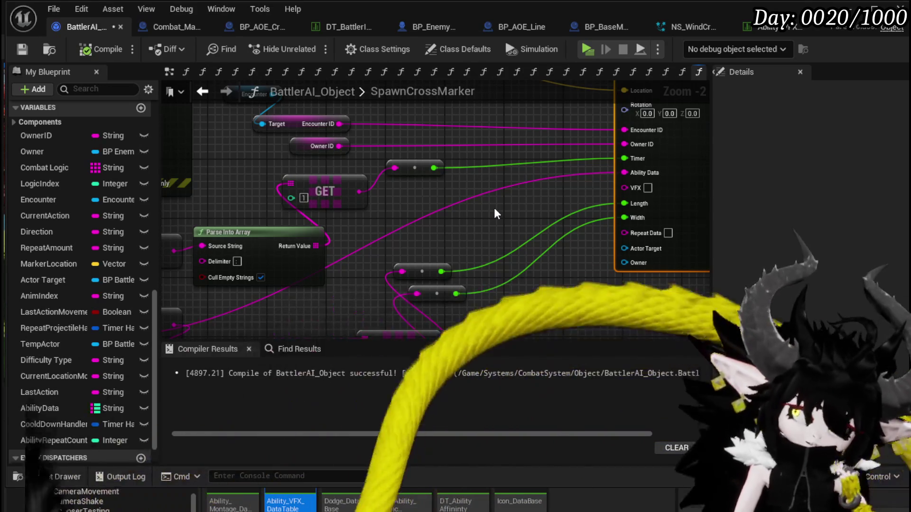
drag(494, 208, 408, 237)
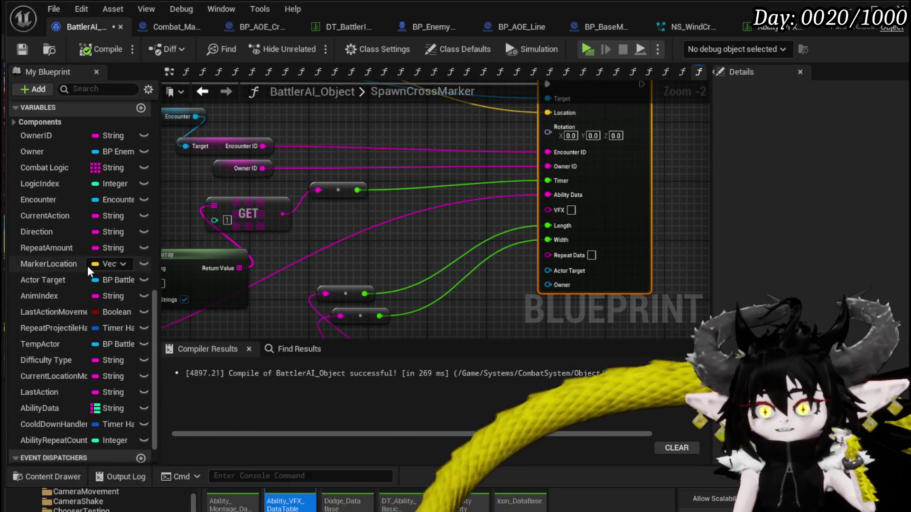
scroll(92, 252, up, 10)
scroll(84, 235, up, 5)
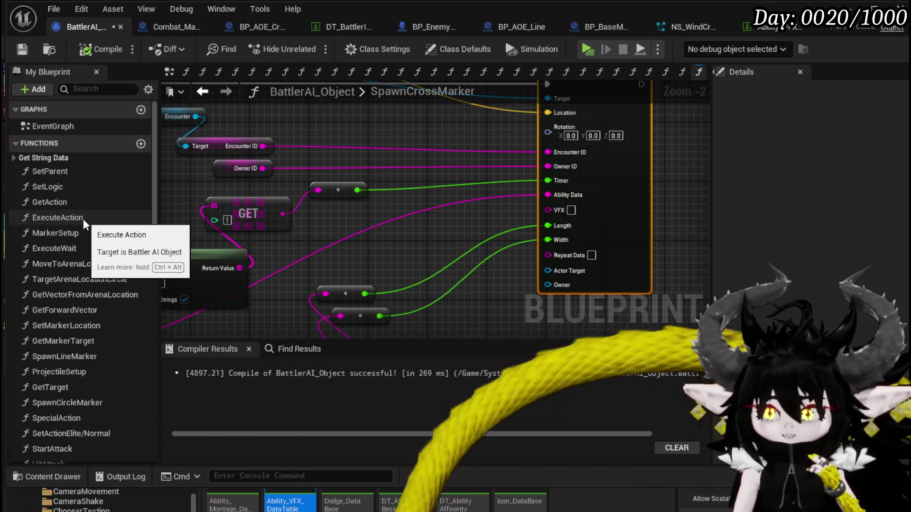
double_click(78, 231)
scroll(443, 205, down, 3)
mouse_move(342, 268)
mouse_down()
mouse_move(305, 270)
mouse_move(350, 187)
mouse_move(290, 178)
mouse_move(332, 203)
mouse_move(400, 195)
mouse_up()
scroll(400, 195, up, 2)
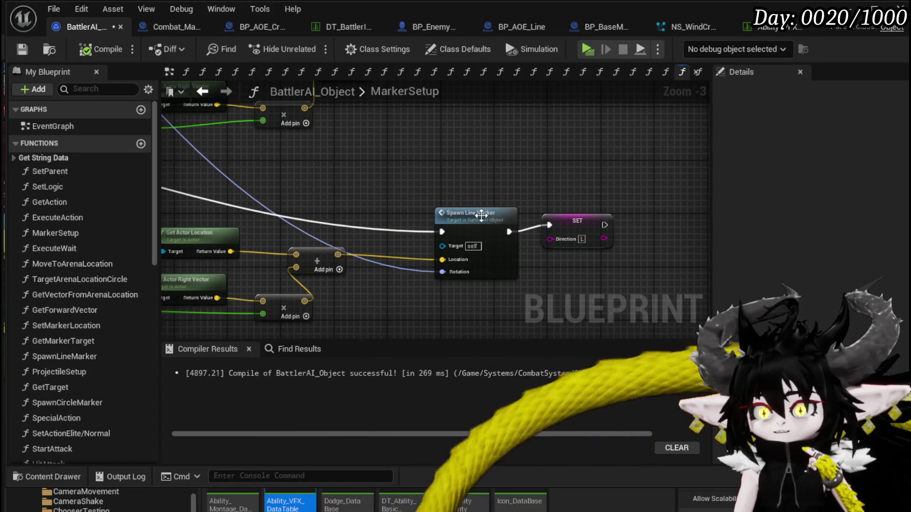
double_click(477, 213)
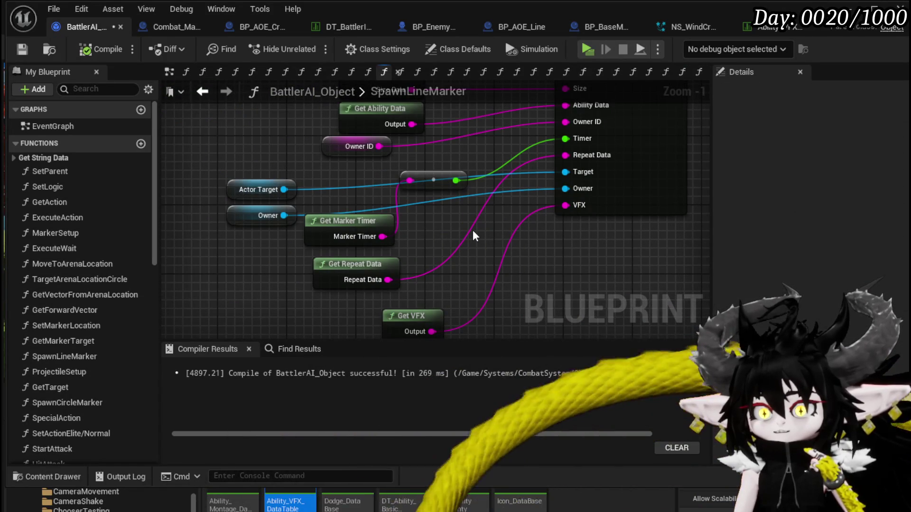
mouse_move(473, 231)
mouse_down()
mouse_move(451, 319)
mouse_move(453, 167)
mouse_up()
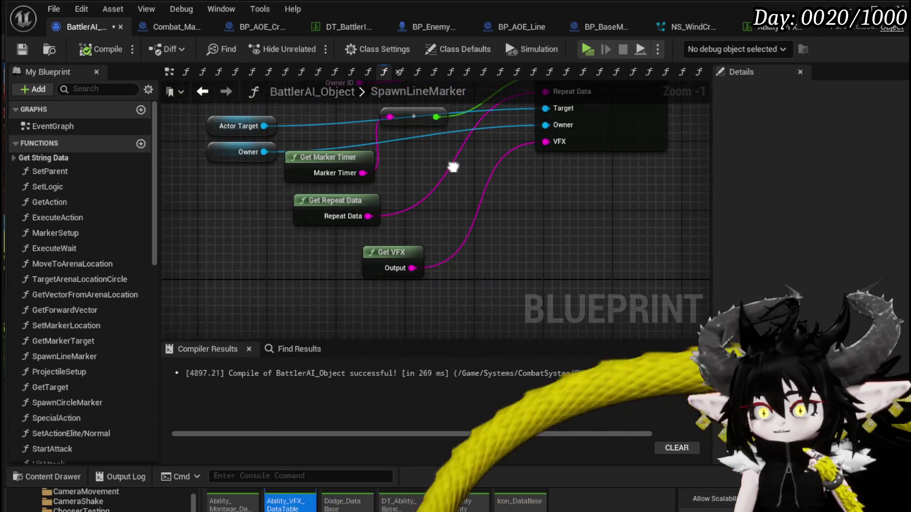
drag(342, 309, 429, 254)
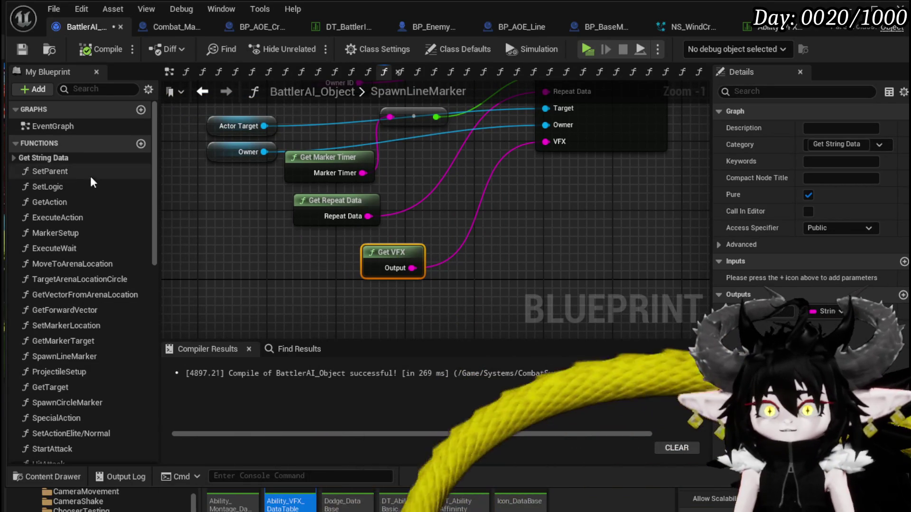
scroll(82, 246, down, 5)
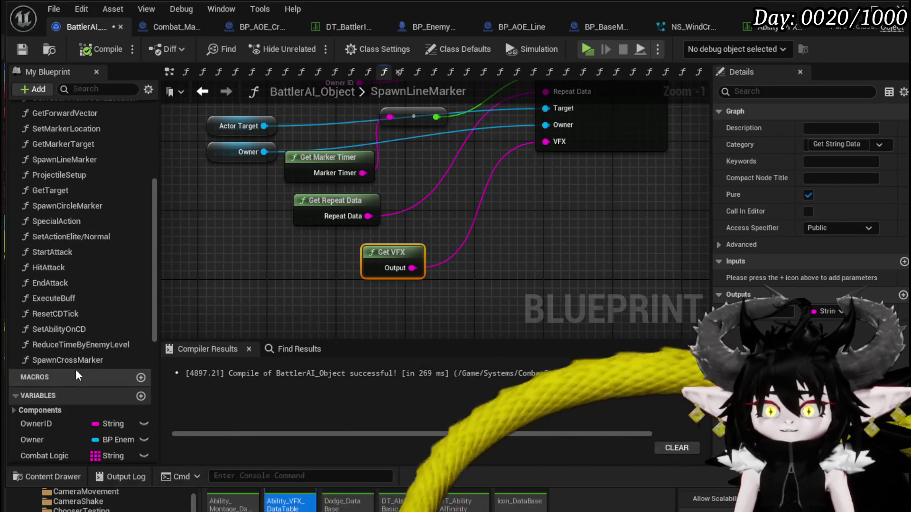
double_click(55, 360)
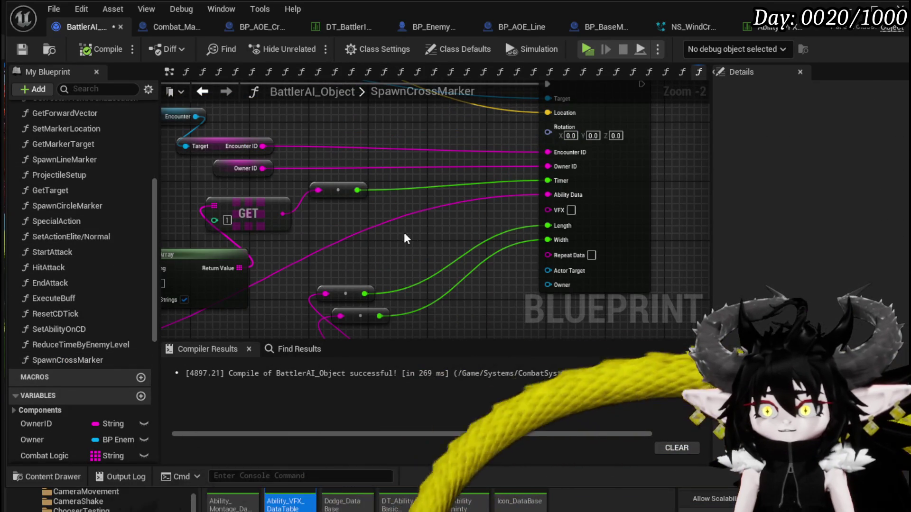
Paste a GetVFX node and wire its output into the SpawnCrossMarker call's VFX input.
key(ctrl+v)
mouse_move(454, 252)
mouse_down()
mouse_move(528, 199)
mouse_move(548, 209)
mouse_up()
drag(432, 233, 432, 219)
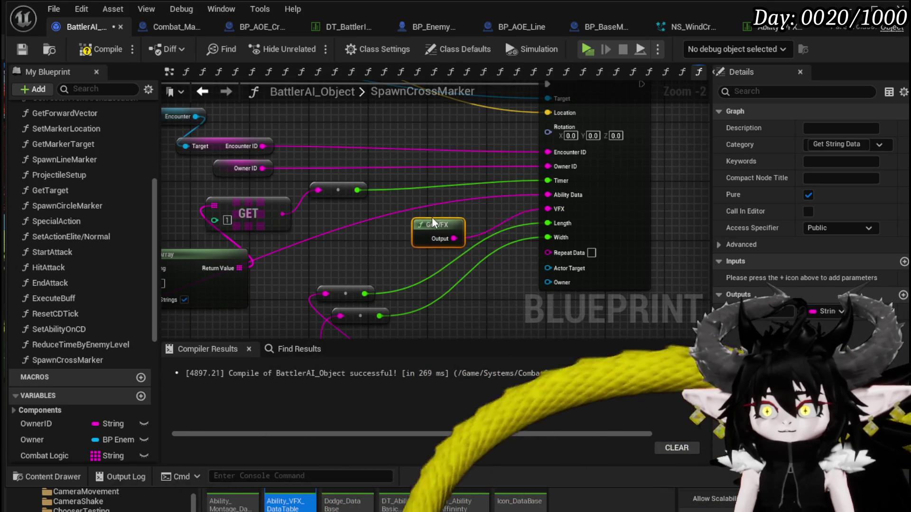
Open the GetVFX function to inspect its Owner and Target nodes, and recompile BattlerAI_Object.
double_click(432, 222)
drag(266, 231, 309, 274)
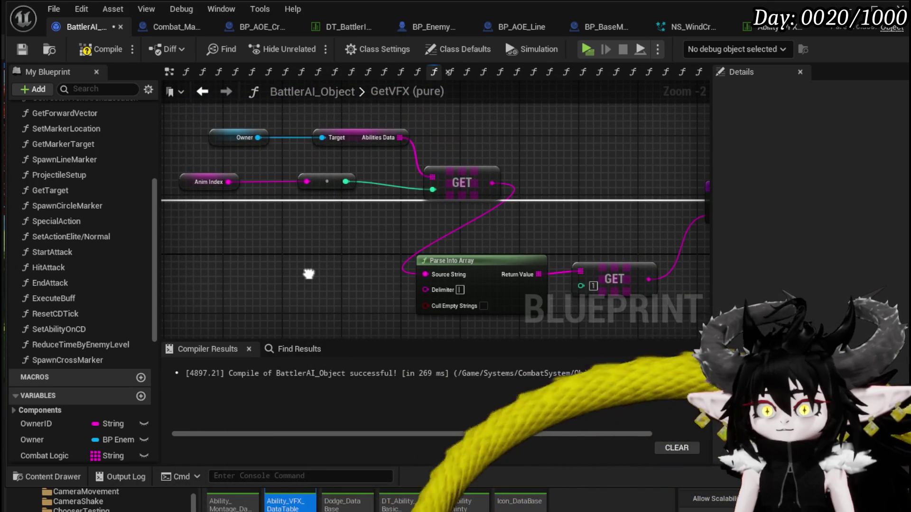
scroll(309, 272, down, 1)
drag(312, 119, 380, 153)
mouse_move(207, 126)
mouse_down()
mouse_move(400, 147)
mouse_move(404, 169)
mouse_move(409, 137)
mouse_up()
click(409, 138)
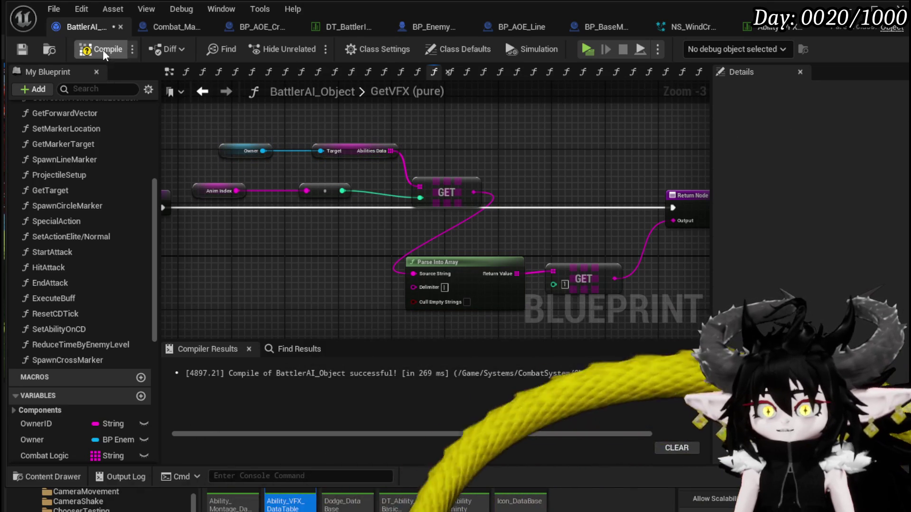
drag(195, 112, 396, 155)
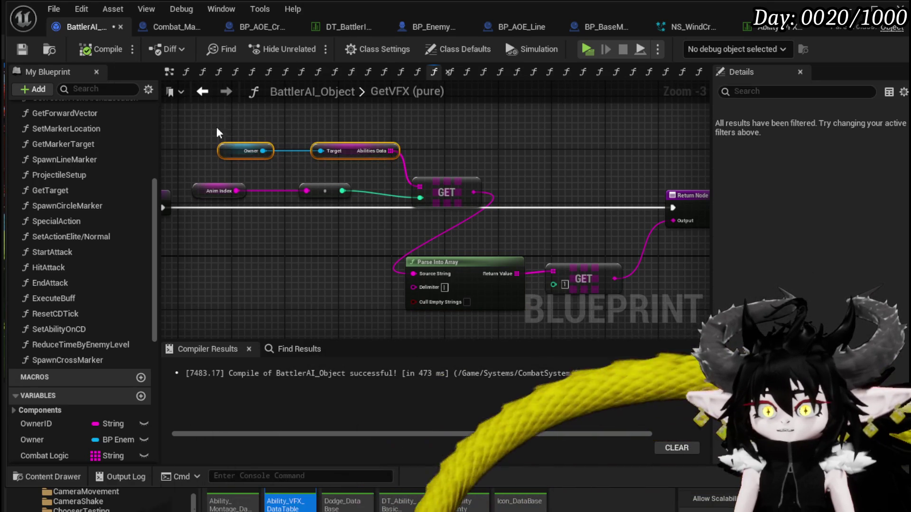
click(223, 151)
mouse_move(528, 156)
mouse_down()
mouse_move(449, 134)
mouse_move(581, 146)
mouse_up()
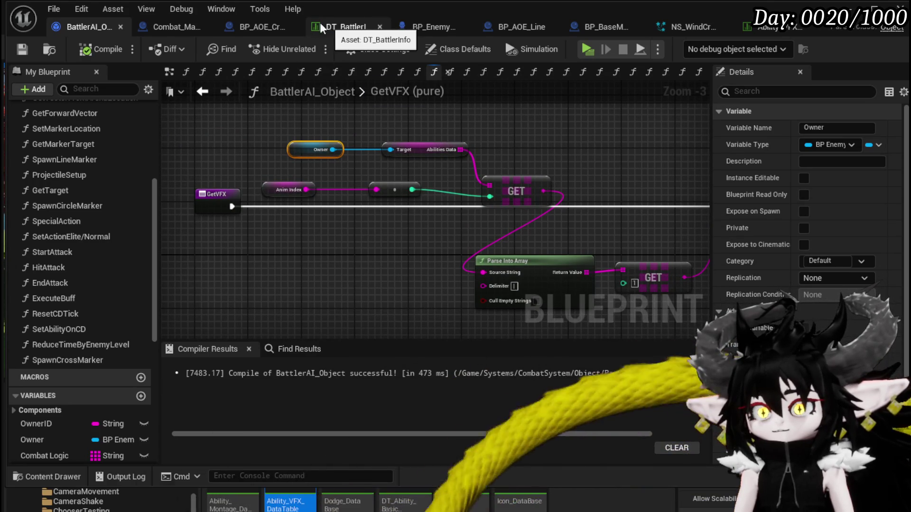
click(247, 24)
Connect Event DamageEvent directly to Cross Line Trace, delete Spawn System and the Get Actor nodes, and compile.
drag(340, 191, 234, 300)
mouse_move(325, 177)
mouse_down()
mouse_move(389, 249)
mouse_move(371, 225)
mouse_up()
scroll(272, 238, down, 1)
drag(273, 238, 316, 233)
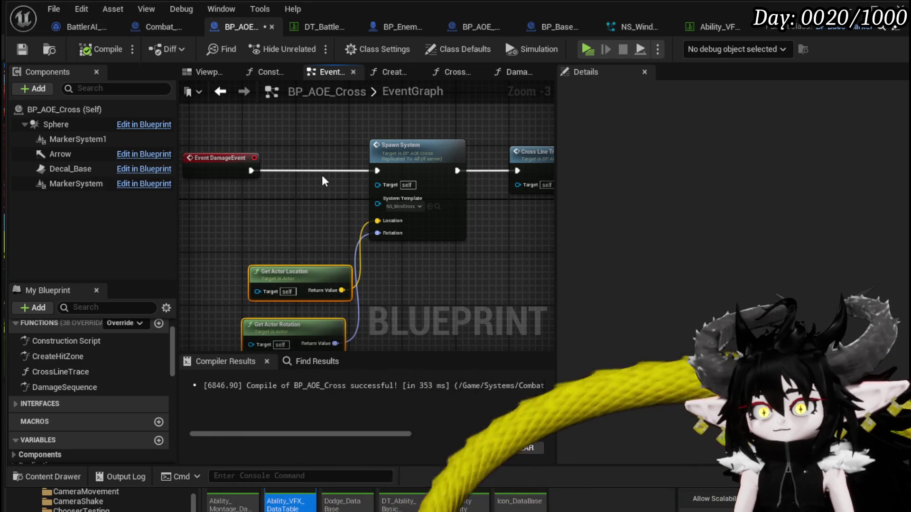
mouse_move(250, 171)
mouse_down()
mouse_move(511, 171)
mouse_move(503, 170)
mouse_up()
mouse_move(500, 218)
mouse_down()
mouse_move(280, 217)
mouse_move(494, 205)
mouse_move(436, 206)
mouse_up()
scroll(437, 207, down, 2)
ctrl+click(386, 192)
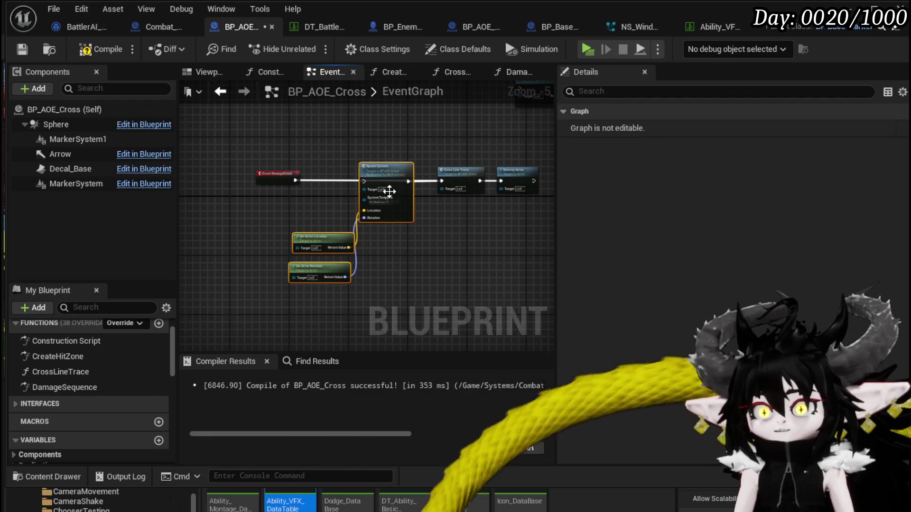
key(Delete)
click(28, 48)
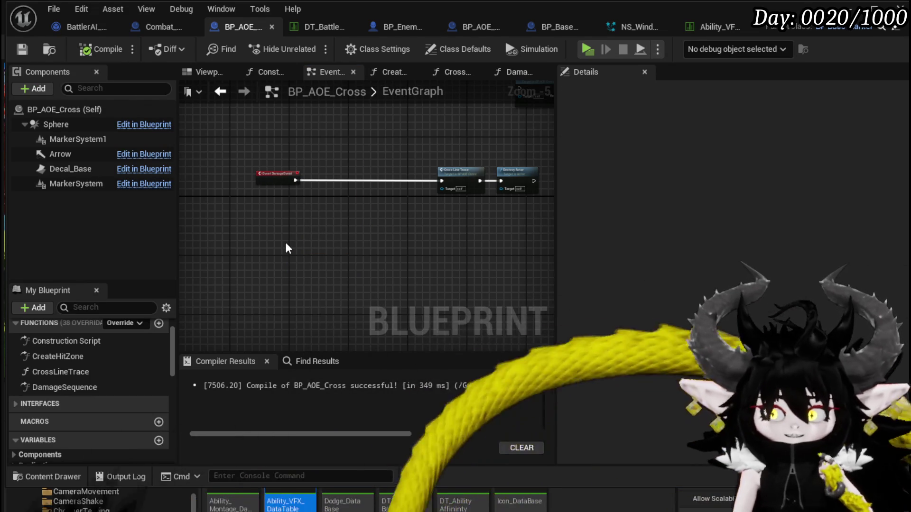
Add an Event SpawnSystem override and position the Get Actor Location node beside it.
right_click(286, 244)
text(e)
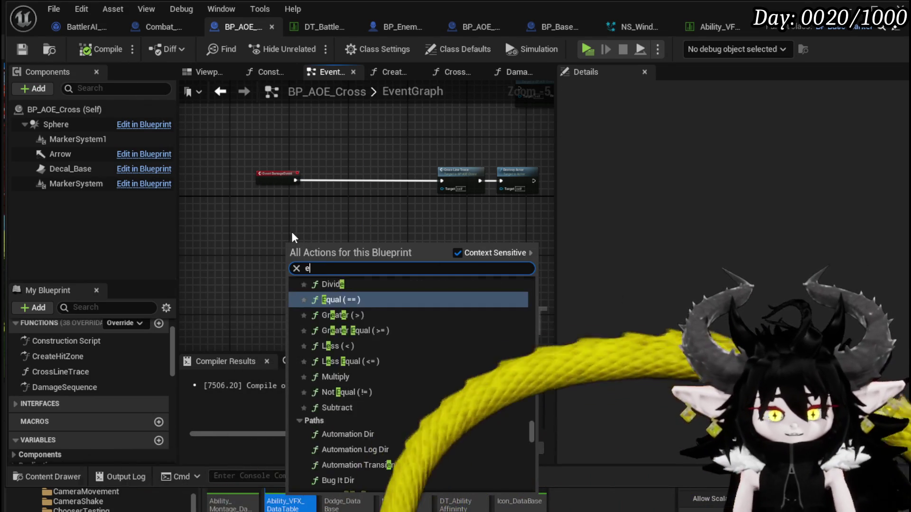
text(vent Spawn)
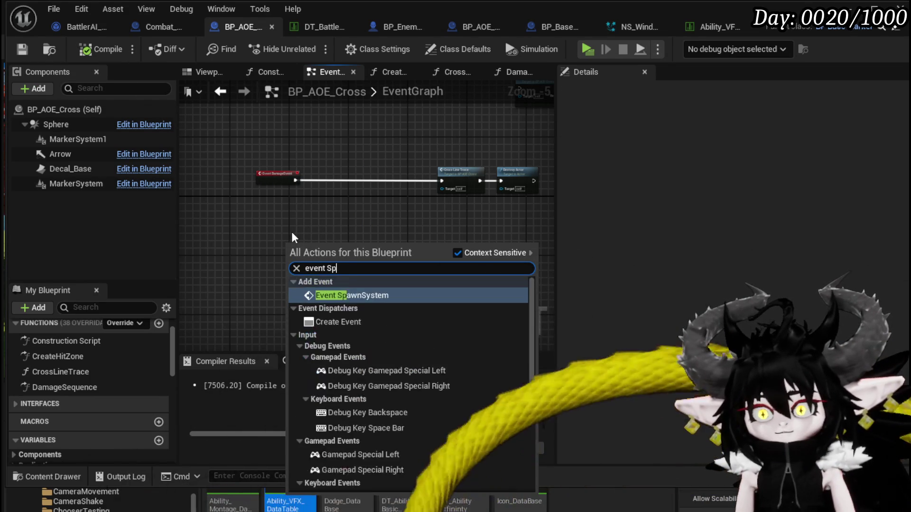
click(325, 296)
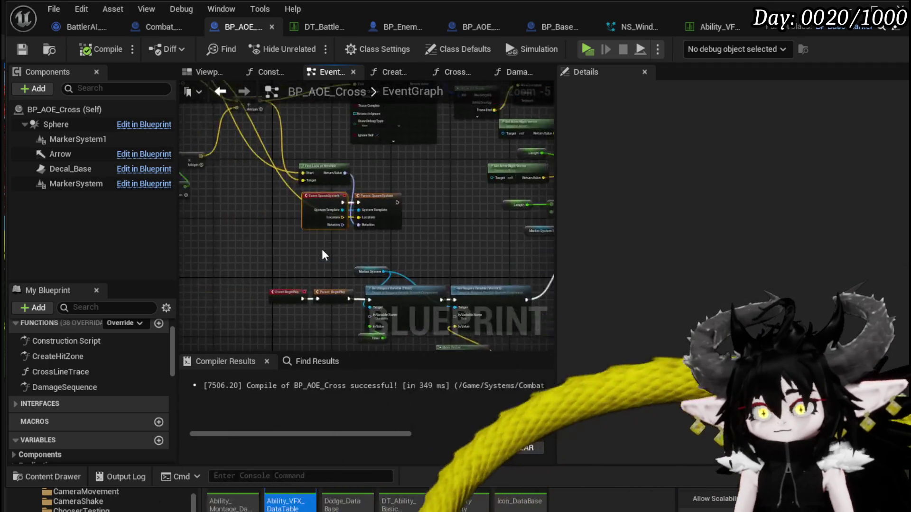
scroll(357, 235, up, 3)
scroll(358, 235, down, 5)
scroll(331, 292, up, 3)
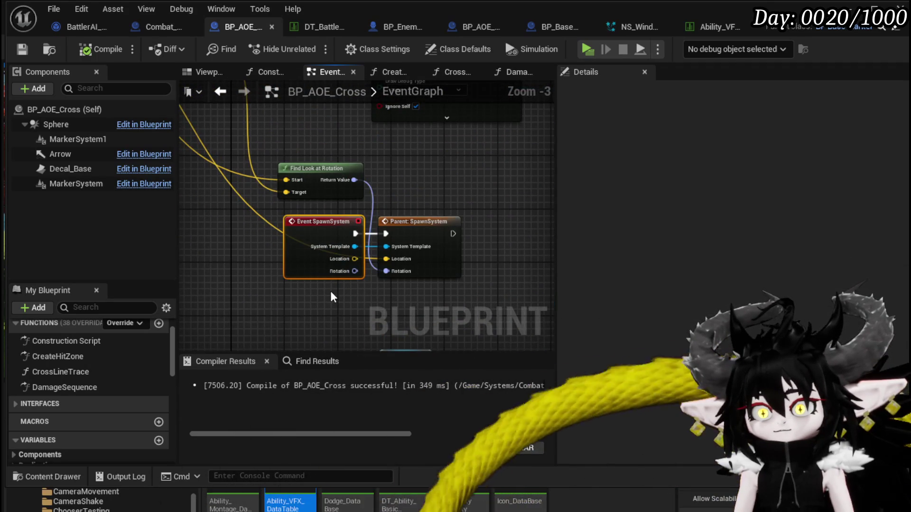
drag(254, 264, 412, 319)
scroll(377, 318, down, 1)
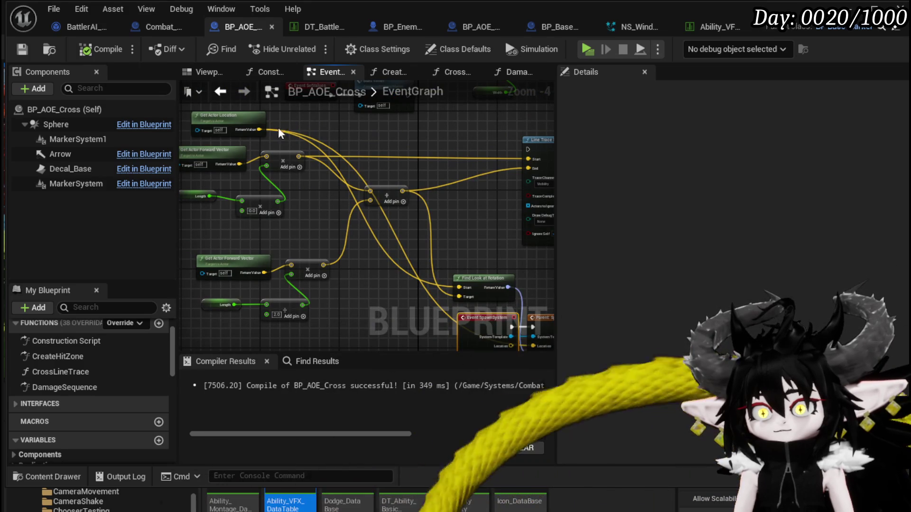
mouse_move(265, 122)
mouse_down()
mouse_move(386, 349)
mouse_move(383, 243)
mouse_move(408, 211)
mouse_move(256, 252)
mouse_up()
scroll(408, 211, up, 1)
scroll(330, 277, up, 1)
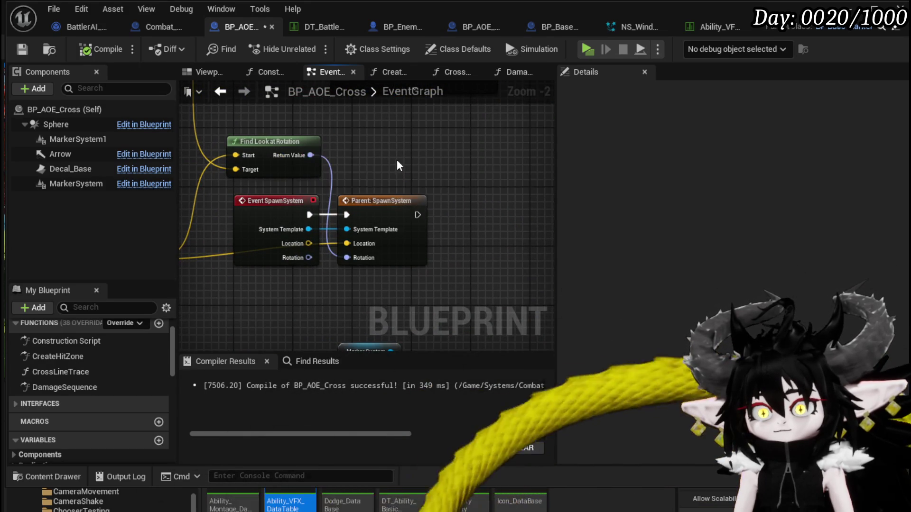
drag(397, 159, 472, 158)
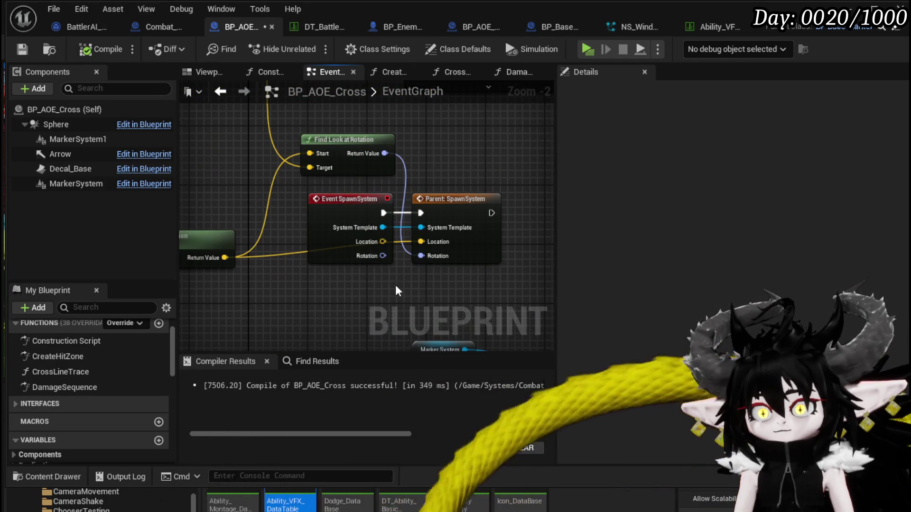
drag(241, 266, 313, 250)
Feed a Get Actor Rotation node into Parent: SpawnSystem's Rotation and delete Find Look at Rotation.
right_click(247, 271)
text(get actor rotaio)
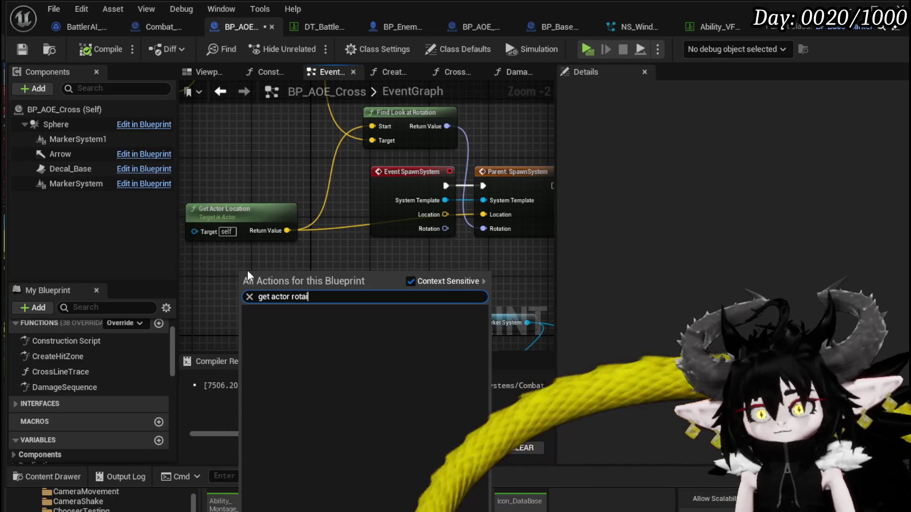
key(BackSpace)
key(BackSpace)
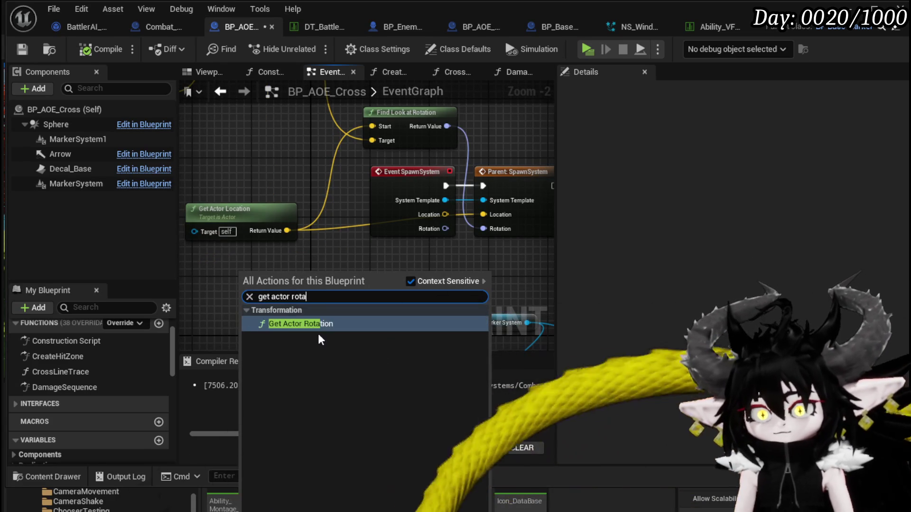
click(317, 324)
drag(338, 297, 483, 228)
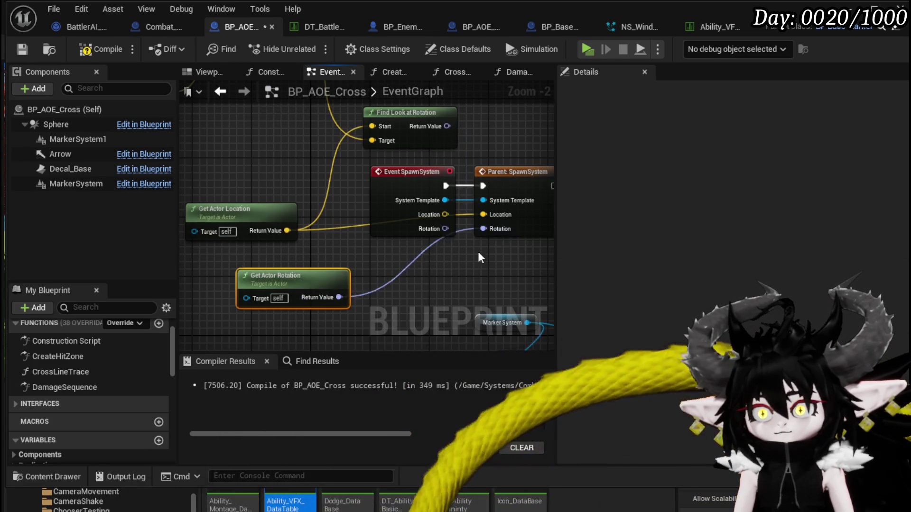
click(370, 157)
key(Delete)
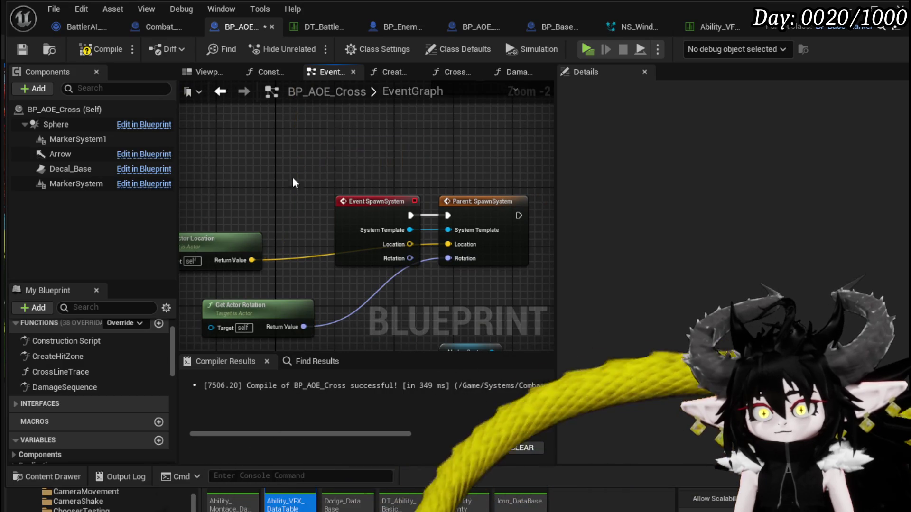
Rearrange the SpawnSystem event, call and Get Actor Rotation nodes, then compile BP_AOE_Cross.
scroll(328, 199, down, 2)
drag(351, 163, 479, 252)
scroll(262, 268, down, 2)
mouse_move(260, 268)
mouse_down()
mouse_move(324, 260)
mouse_move(430, 311)
mouse_move(422, 322)
mouse_up()
scroll(421, 322, up, 3)
drag(325, 210, 368, 183)
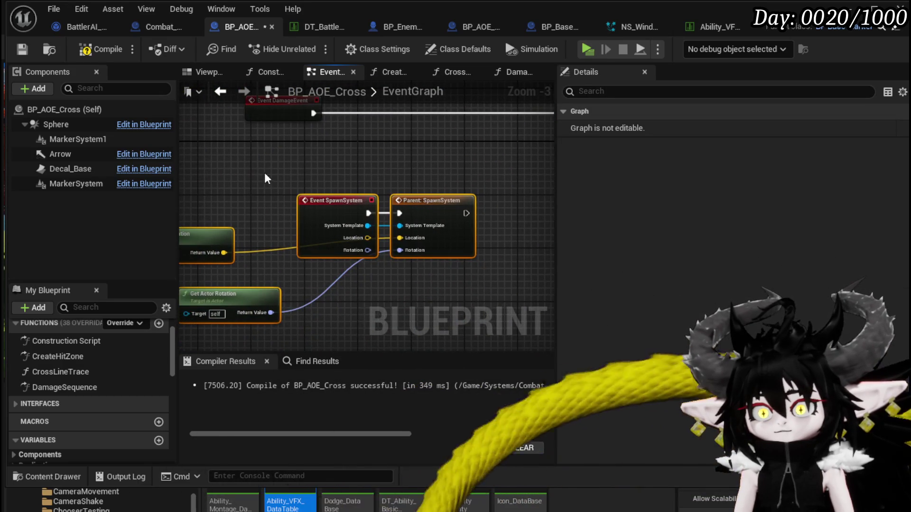
scroll(226, 176, down, 2)
scroll(314, 201, up, 3)
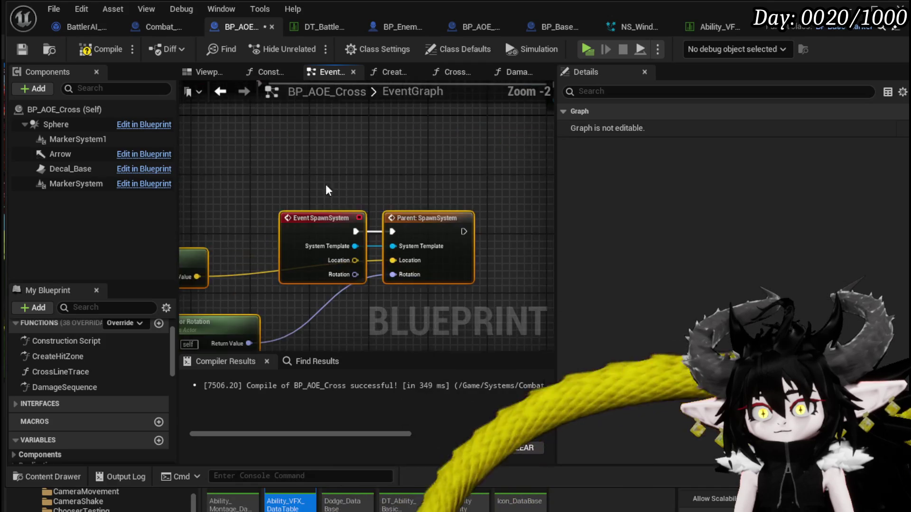
mouse_move(251, 303)
mouse_down()
mouse_move(213, 286)
mouse_move(216, 273)
mouse_move(214, 286)
mouse_up()
click(100, 48)
Inspect the parent SpawnSystem logic in BP_BaseMarker, then break the System Template link in BP_AOE_Cross.
drag(492, 171, 429, 146)
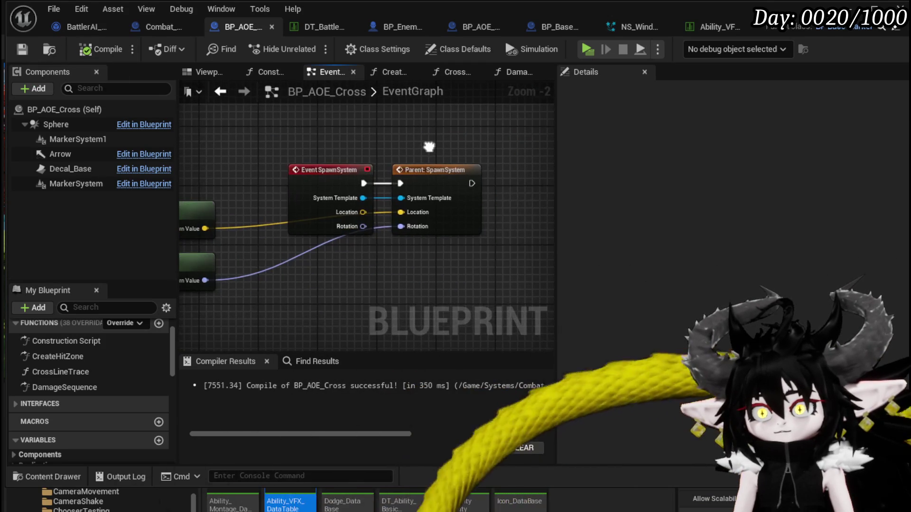
double_click(429, 176)
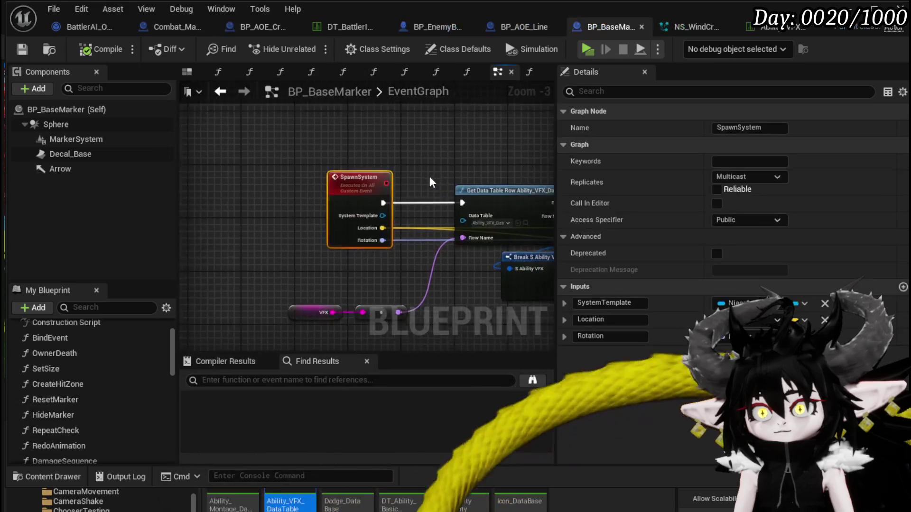
drag(375, 115, 373, 112)
drag(247, 317, 356, 250)
drag(288, 289, 354, 240)
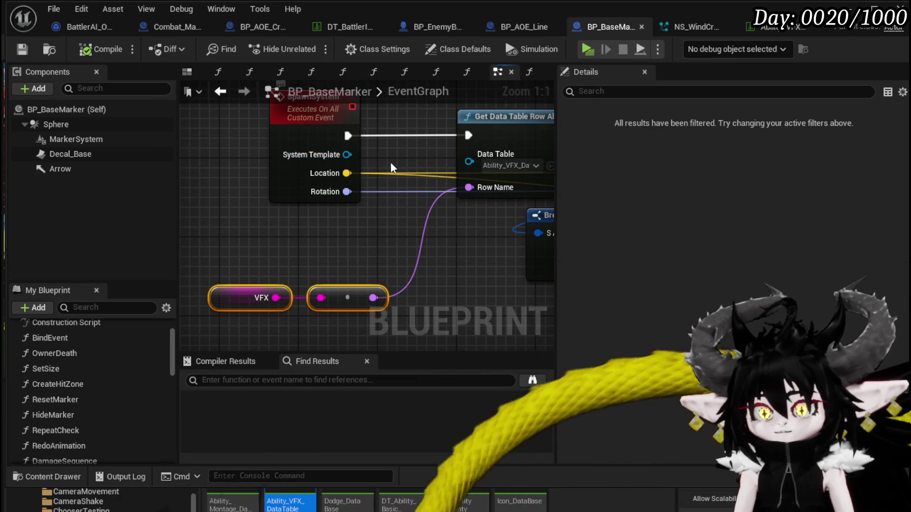
scroll(379, 161, down, 2)
mouse_move(381, 161)
mouse_down()
mouse_move(179, 162)
mouse_move(351, 171)
mouse_up()
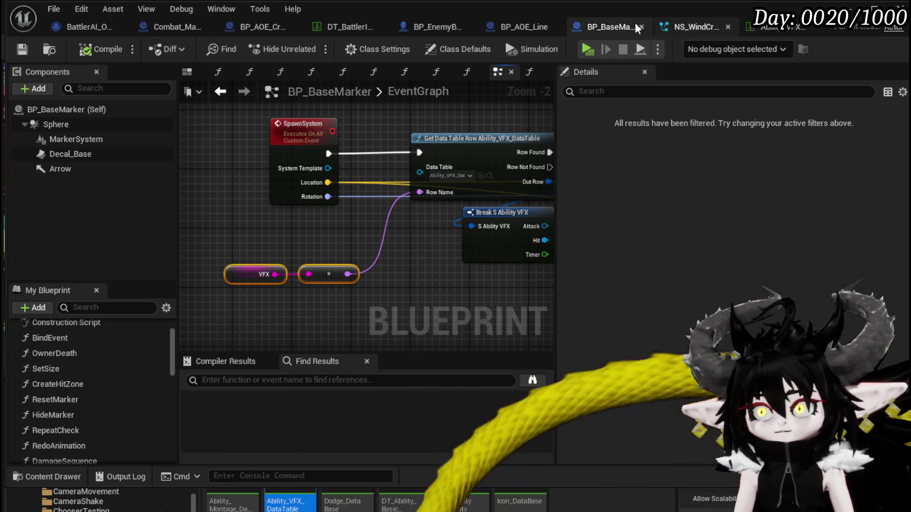
click(258, 26)
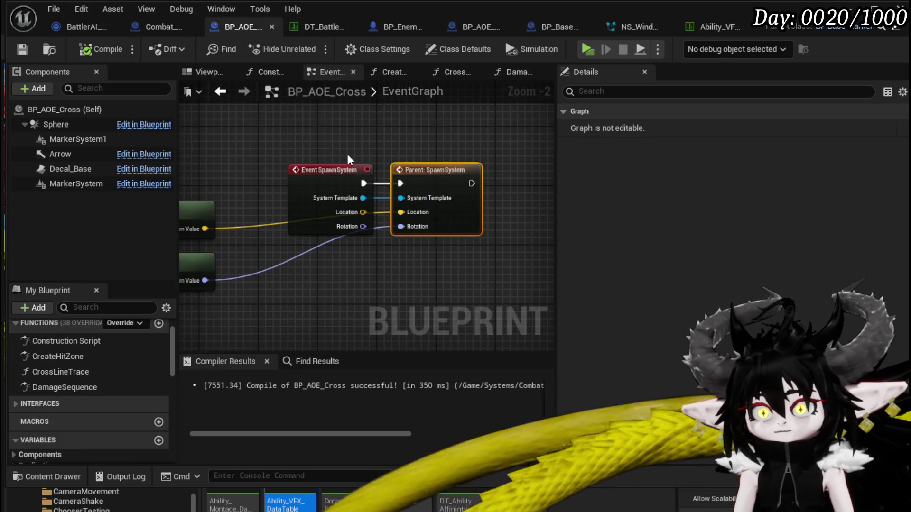
alt+click(363, 198)
Add a Spawn System call after Event DamageEvent via a 'spawn Sys' search.
scroll(372, 126, down, 2)
mouse_move(292, 160)
mouse_down()
mouse_move(290, 147)
mouse_move(337, 164)
mouse_up()
text(spawn)
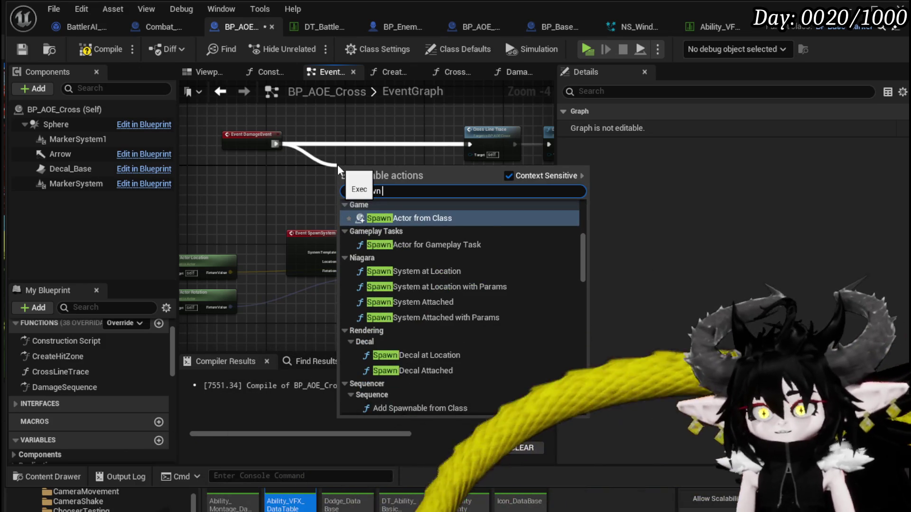
text( Sys)
scroll(422, 238, up, 2)
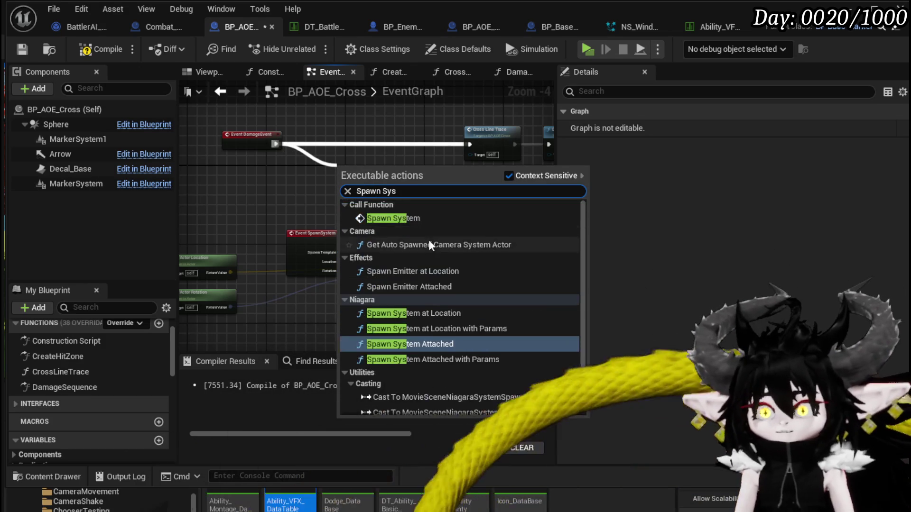
click(400, 217)
Duplicate the Get Actor Location and Rotation nodes and wire them into the new Spawn System.
drag(363, 132, 438, 99)
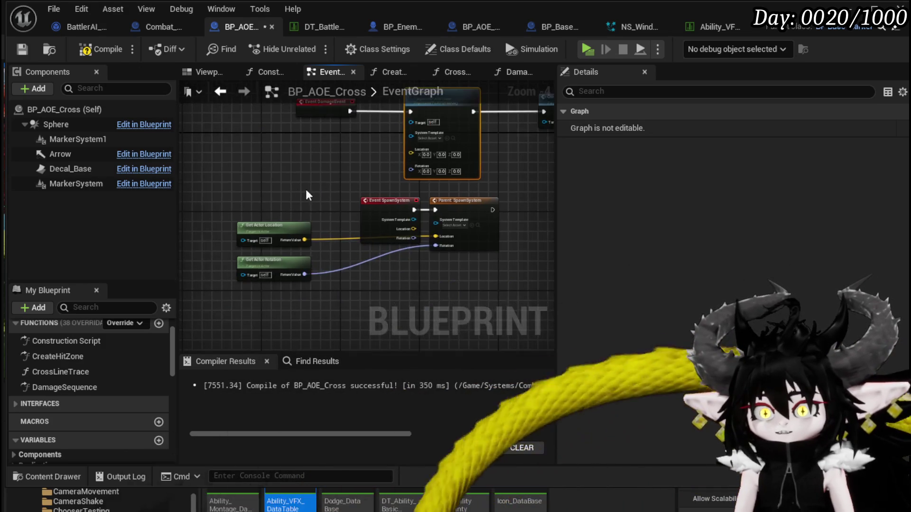
drag(322, 186, 290, 289)
key(ctrl+c)
key(ctrl+v)
mouse_move(349, 137)
mouse_down()
mouse_move(411, 150)
mouse_move(348, 170)
mouse_move(249, 177)
mouse_up()
click(328, 166)
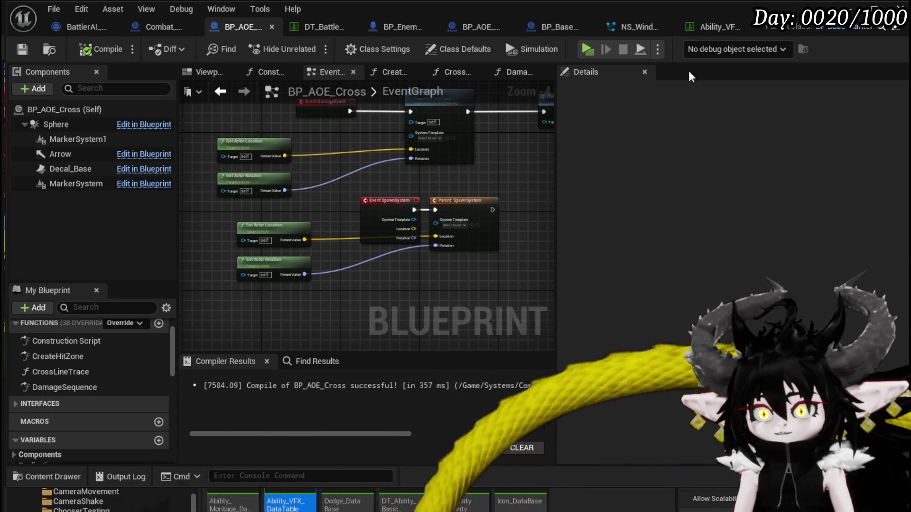
click(852, 10)
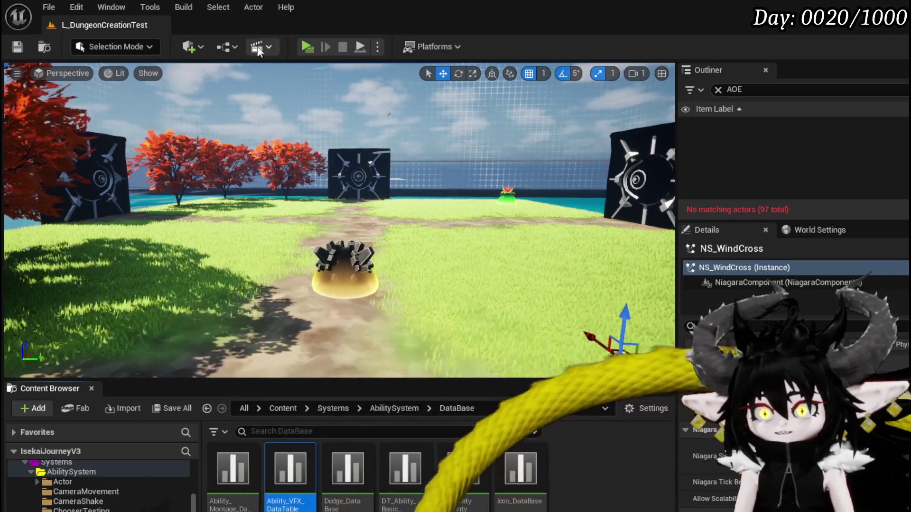
Play-test the level, trigger the wind cross by choosing X in battle, then stop and save the level.
click(308, 47)
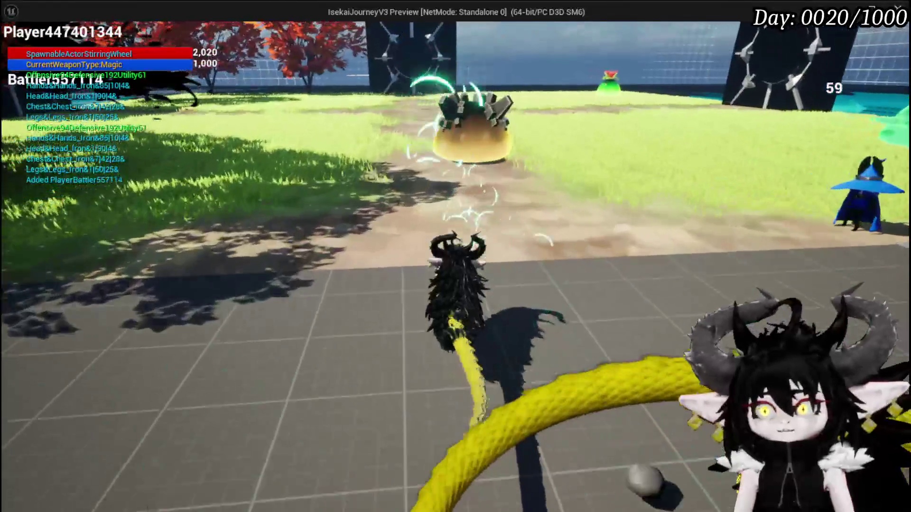
key(w)
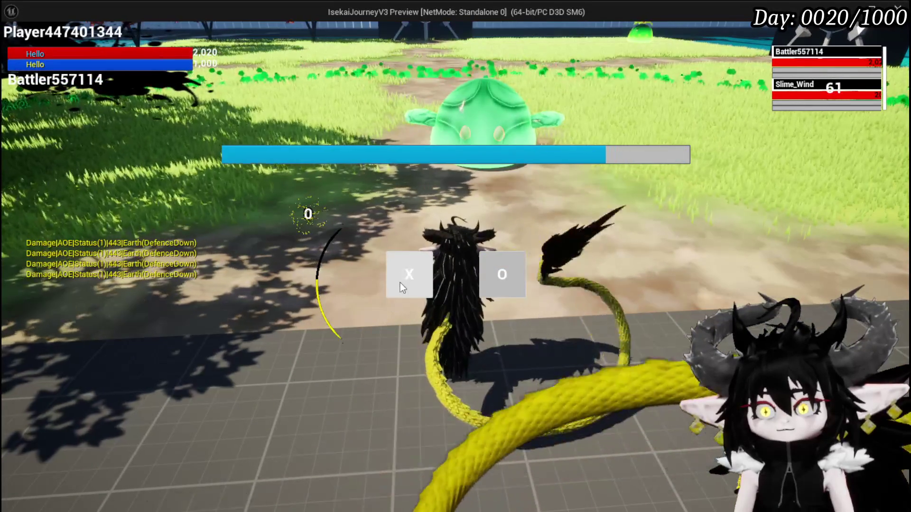
click(400, 283)
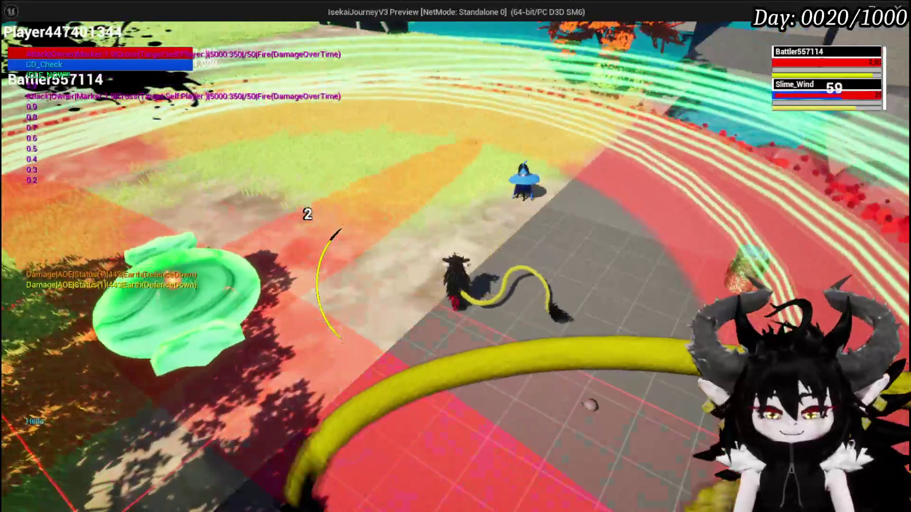
key(Escape)
click(7, 42)
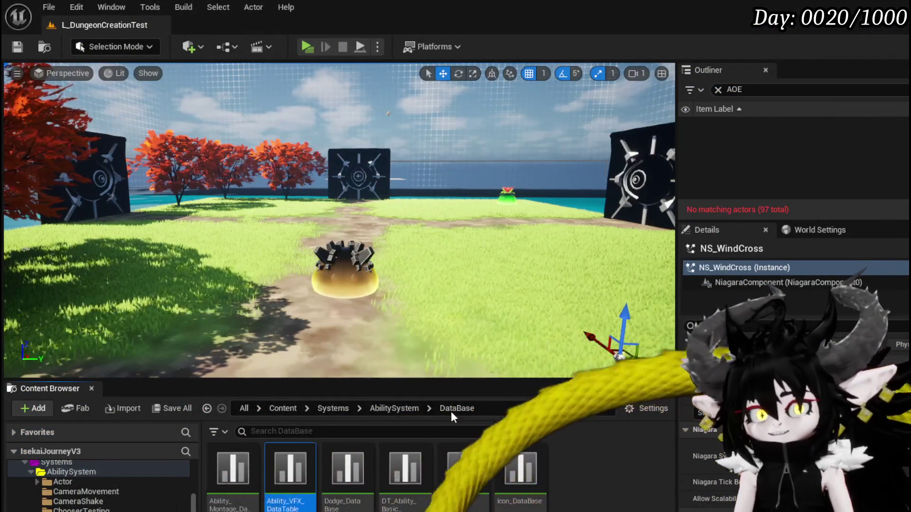
key(alt+Tab)
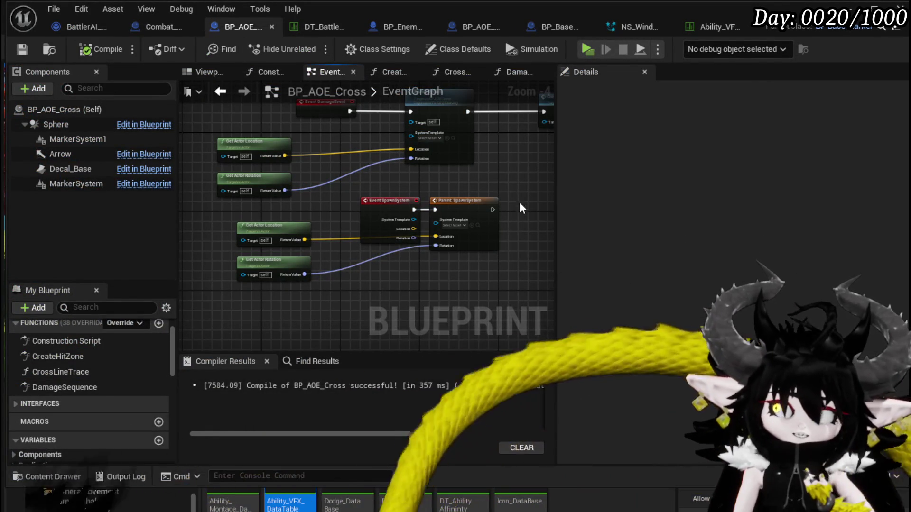
Open the parent SpawnSystem in BP_BaseMarker and inspect how Length feeds the Niagara Size variable.
double_click(459, 206)
scroll(456, 209, down, 2)
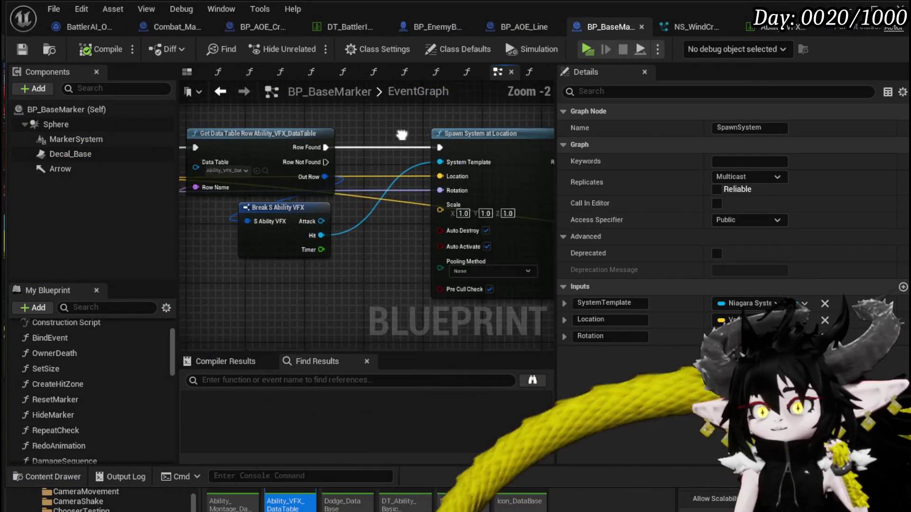
click(313, 249)
drag(313, 248, 263, 176)
mouse_move(190, 228)
mouse_down()
mouse_move(235, 297)
mouse_move(324, 260)
mouse_up()
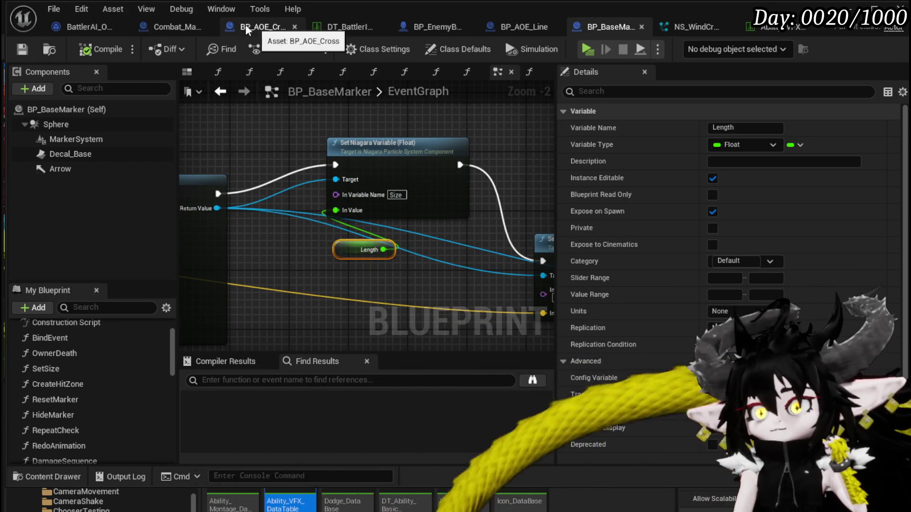
click(720, 28)
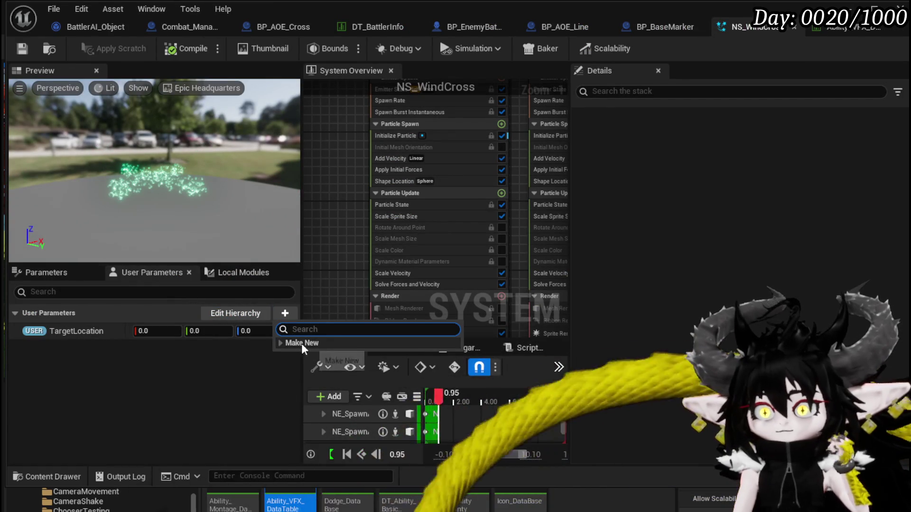
Add a float User Parameter named Size and select the Add Velocity module under Particle Spawn.
text(float)
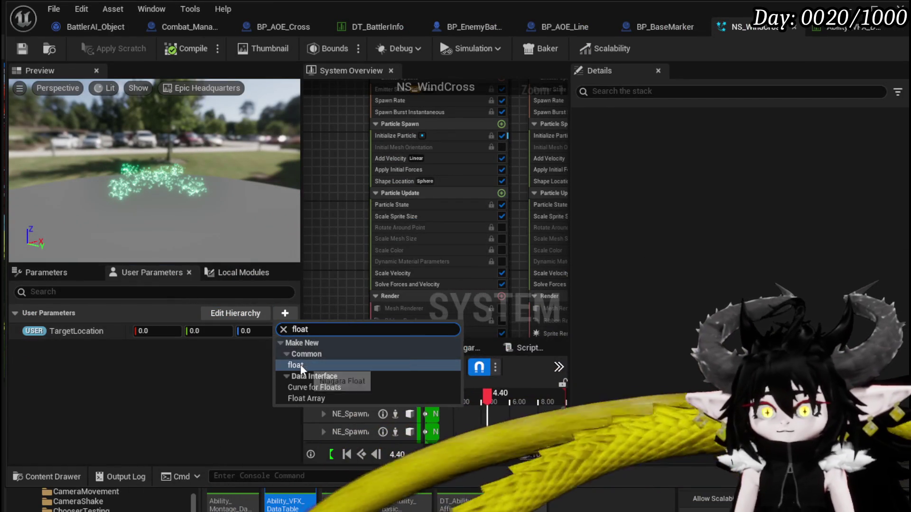
click(300, 364)
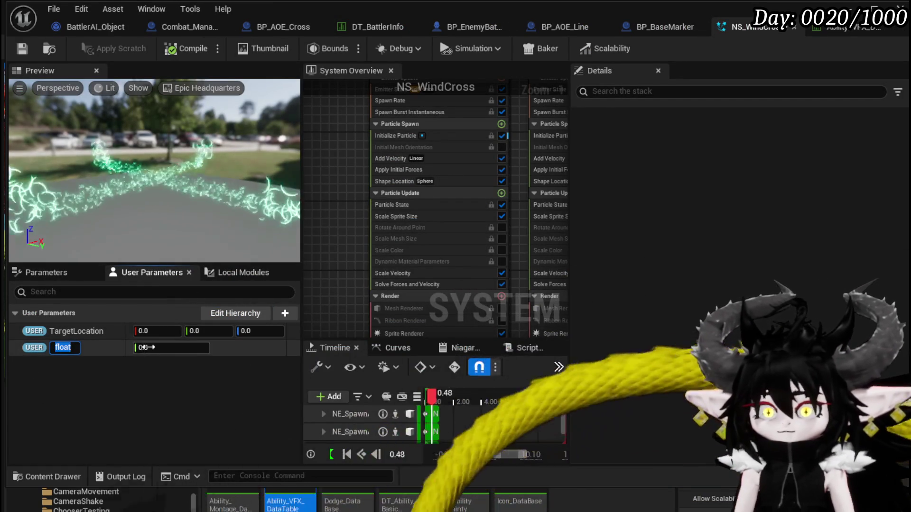
text(Size)
key(Return)
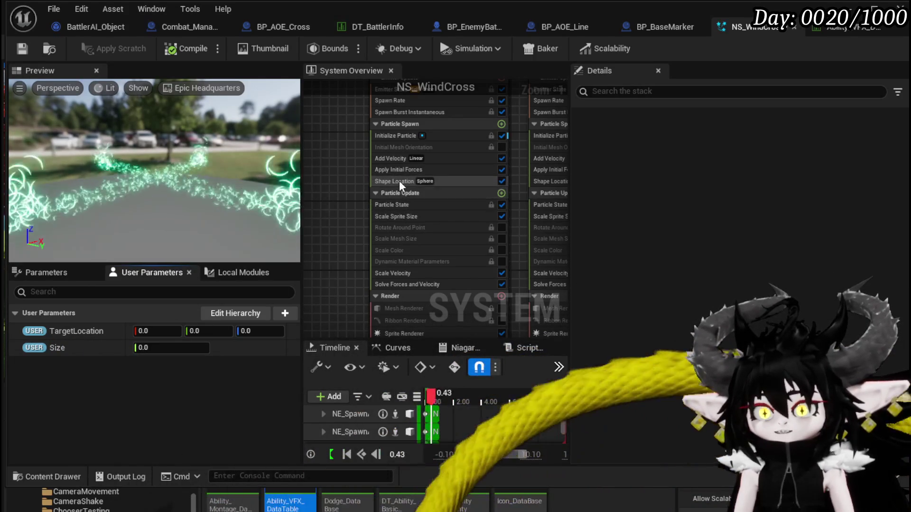
click(394, 158)
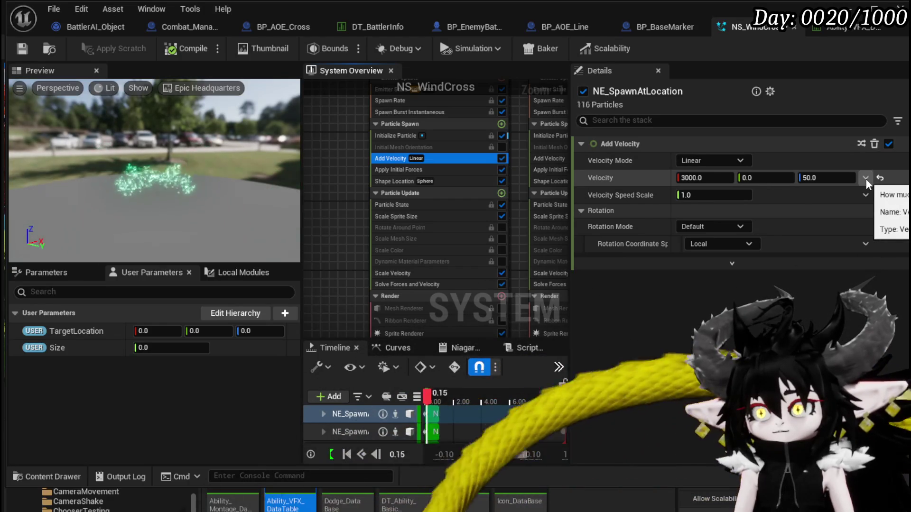
Set Add Velocity's Velocity to Multiply Vector by Float and link USER Size to its Float.
click(866, 178)
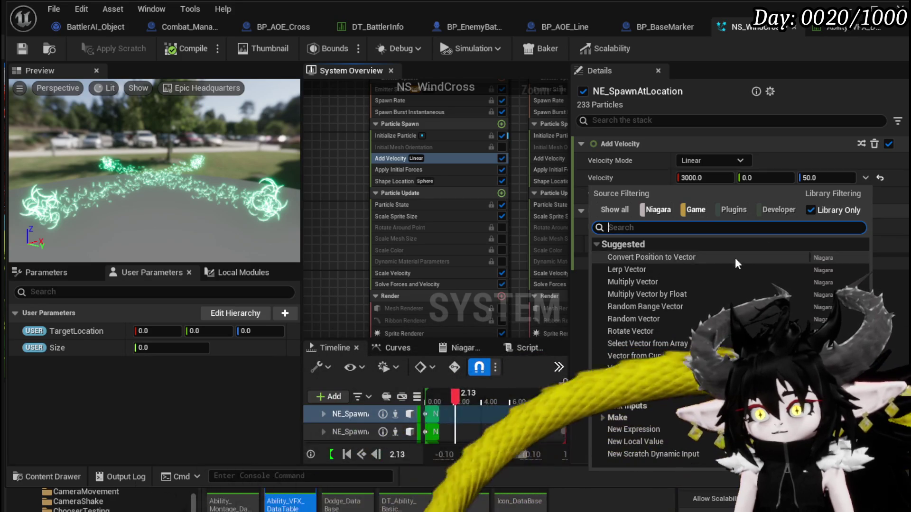
click(668, 297)
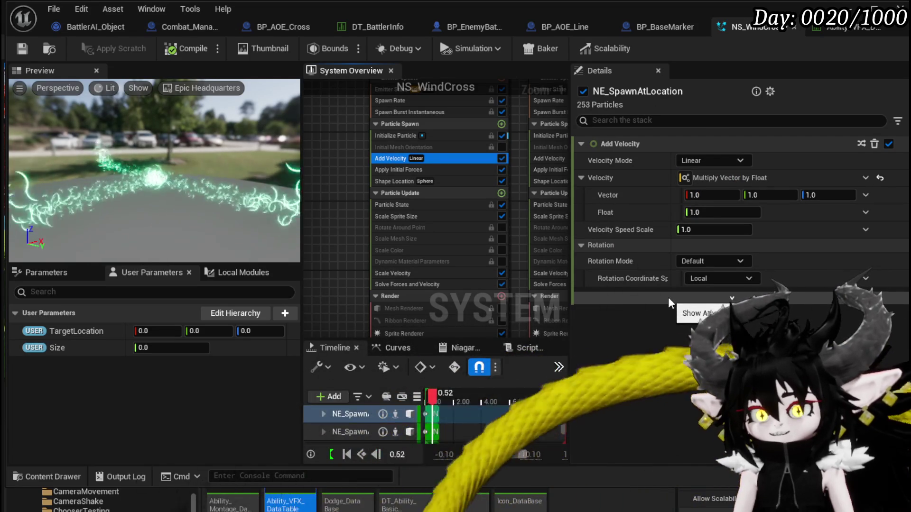
click(714, 200)
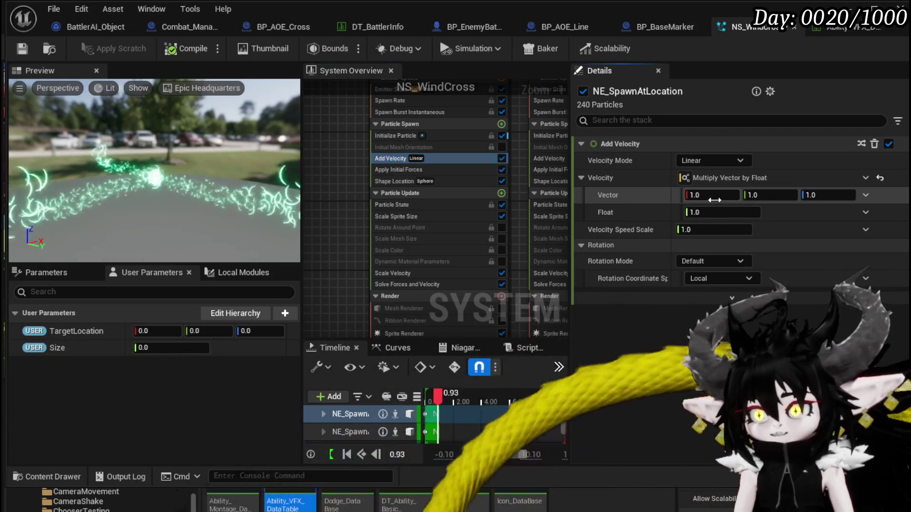
text(3)
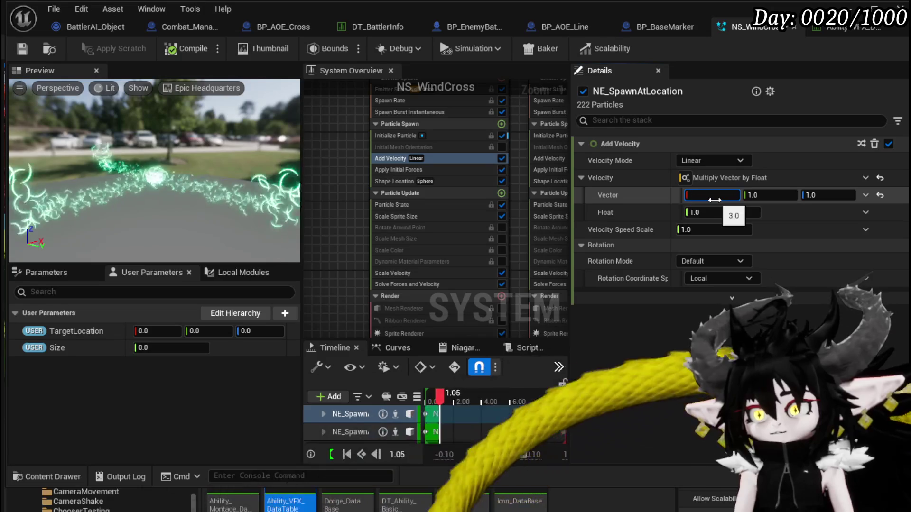
key(BackSpace)
drag(32, 351, 693, 212)
Set Size to 3000, keep Size as the Float multiplier, set vector Z to 0.01, and recompile.
text(3000)
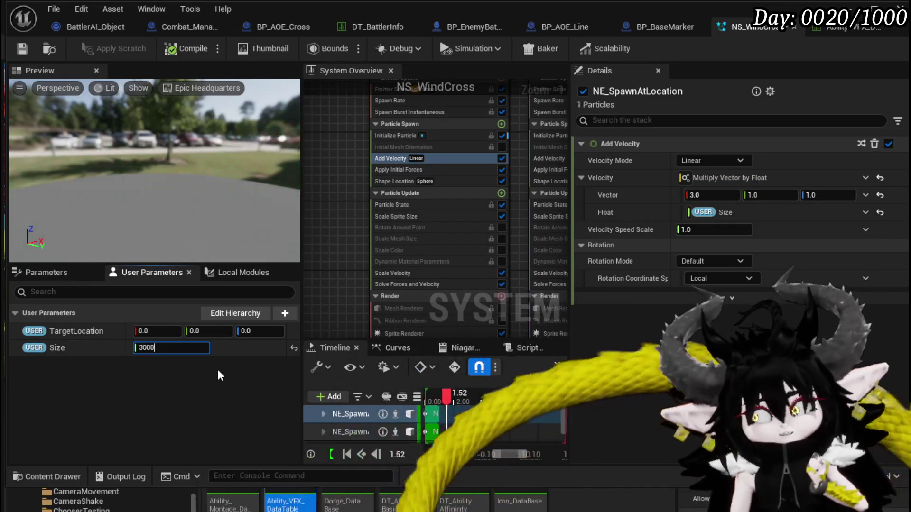
key(Return)
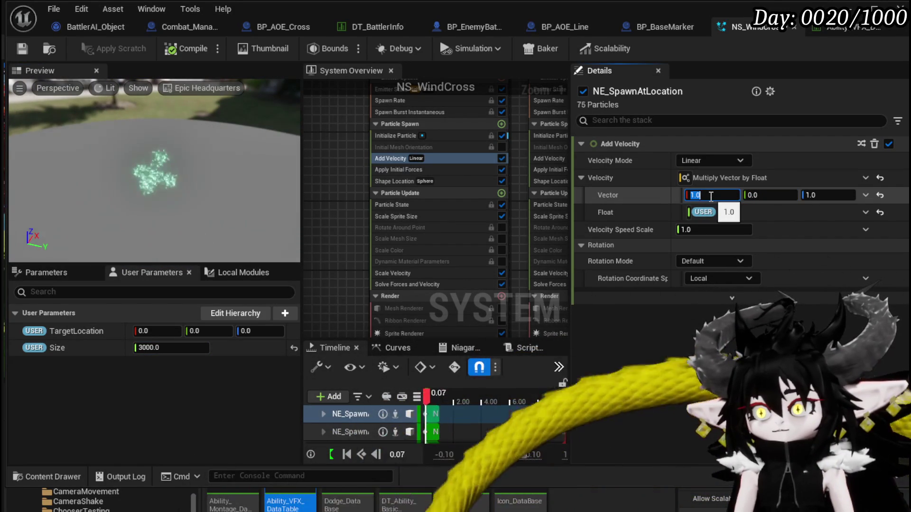
drag(710, 196, 704, 214)
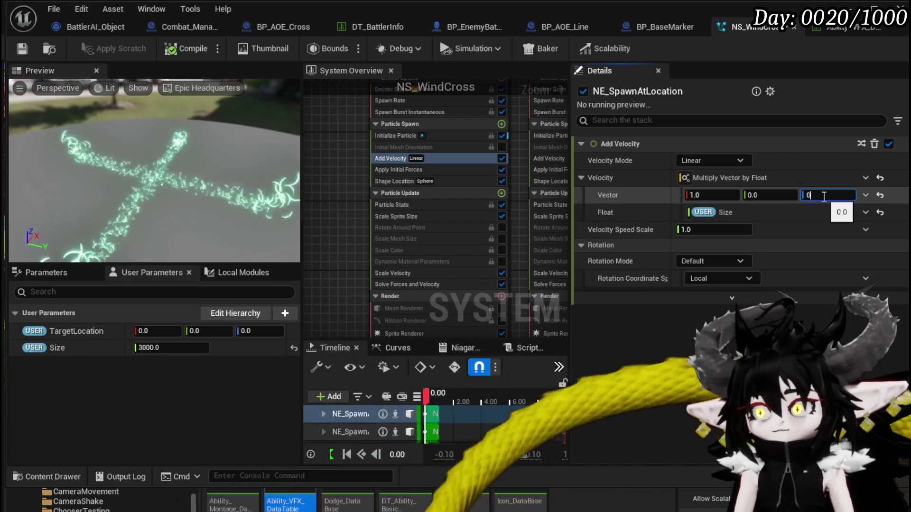
text(0.1)
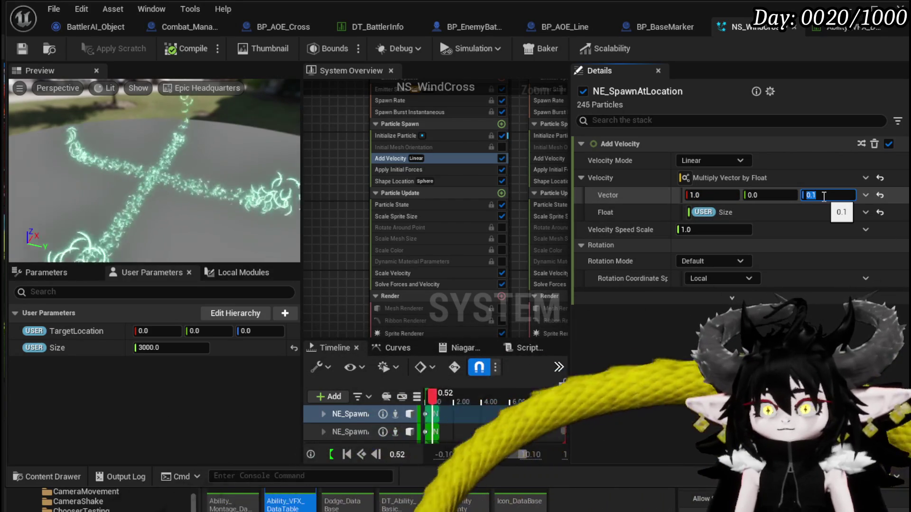
key(Return)
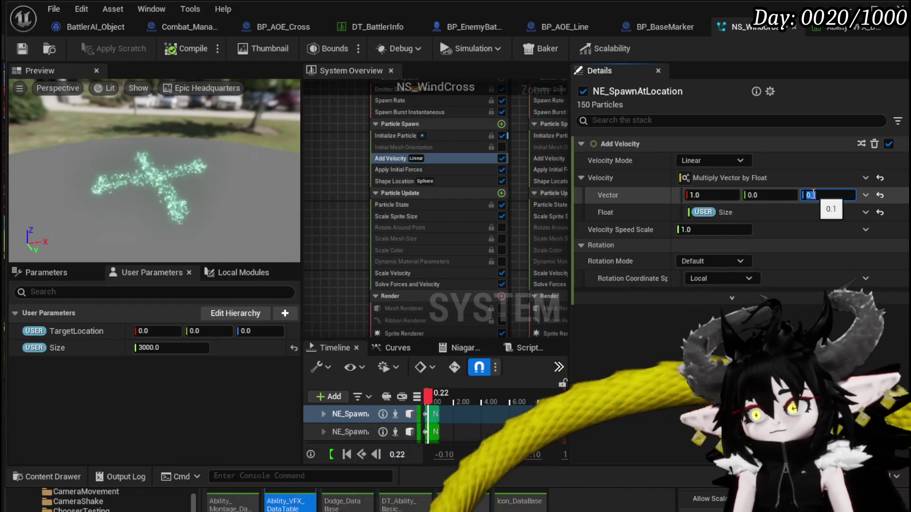
text(0.01)
key(Return)
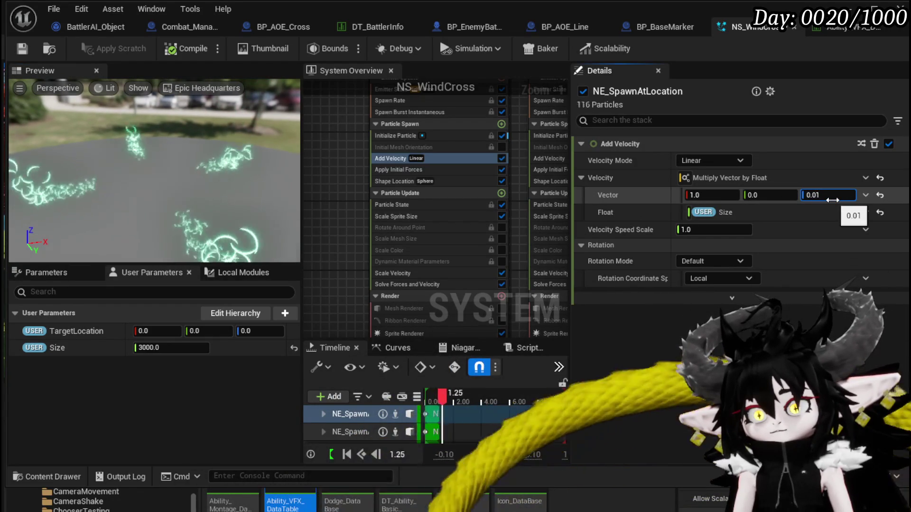
click(30, 49)
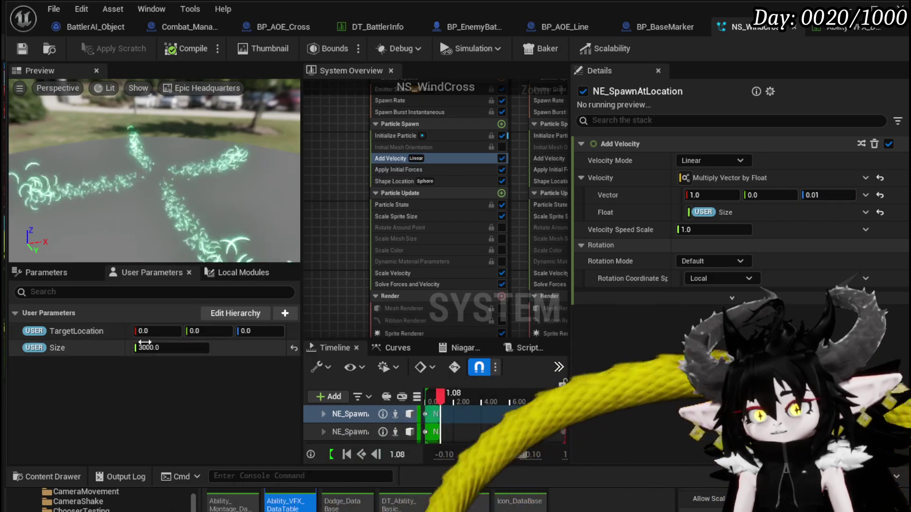
text(6000)
drag(175, 232, 181, 209)
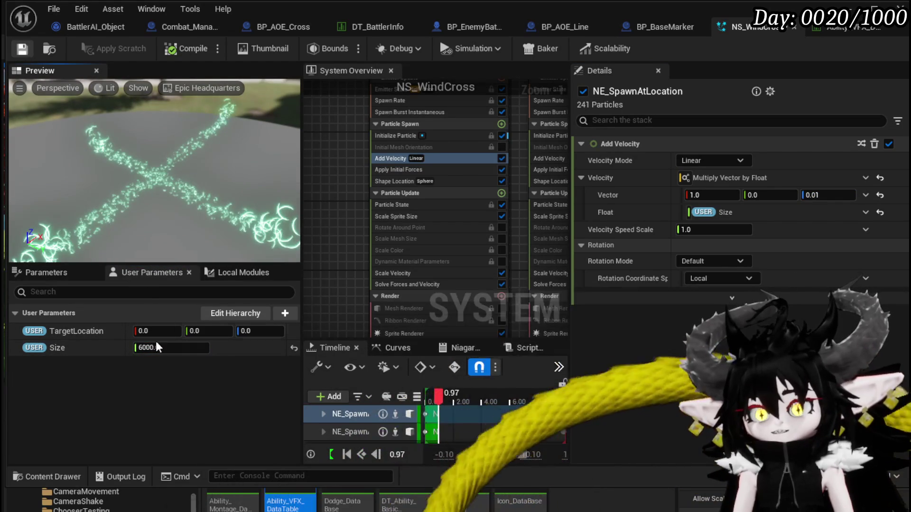
Change the Size user parameter's value to 5000.
click(347, 28)
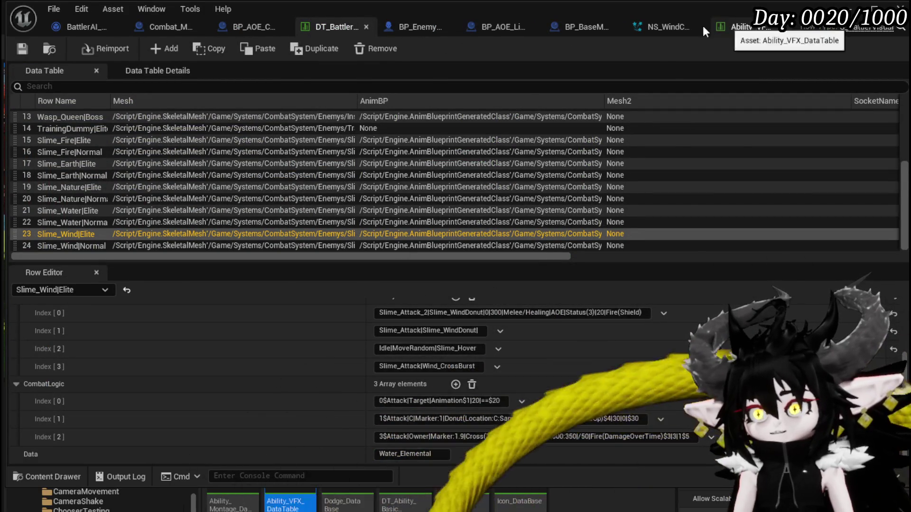
click(665, 26)
click(141, 347)
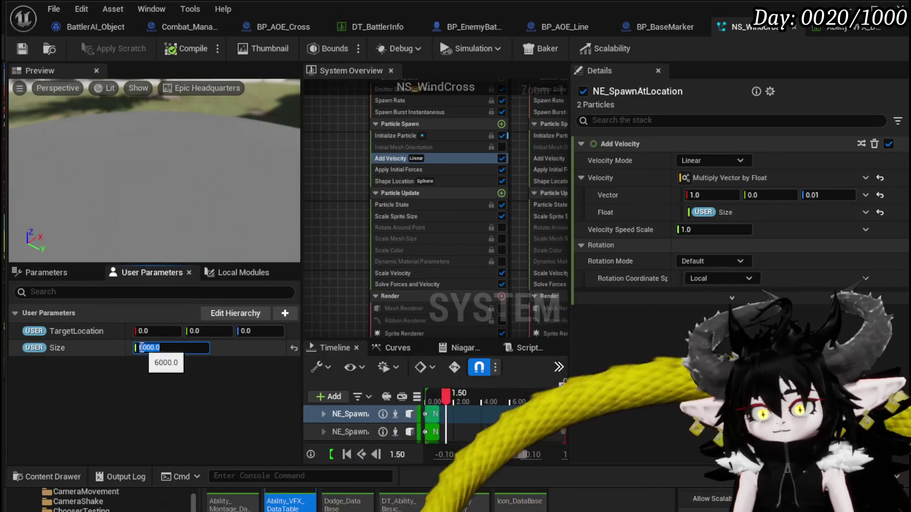
text(5)
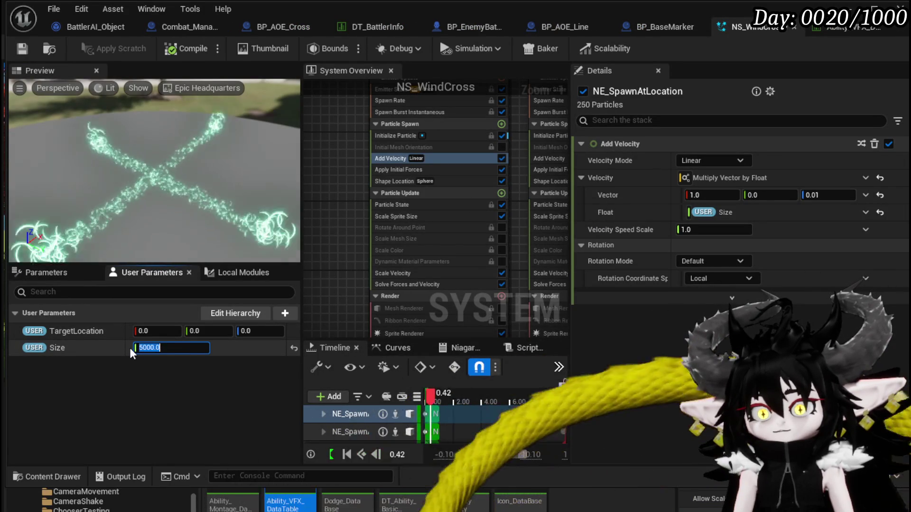
key(Return)
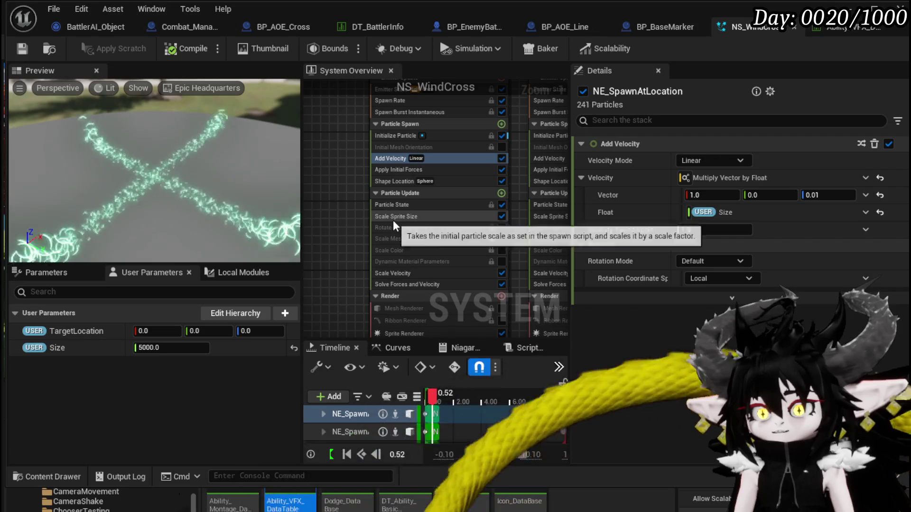
Try a Shape Location sphere radius of 300, then set it back to 500.
click(388, 181)
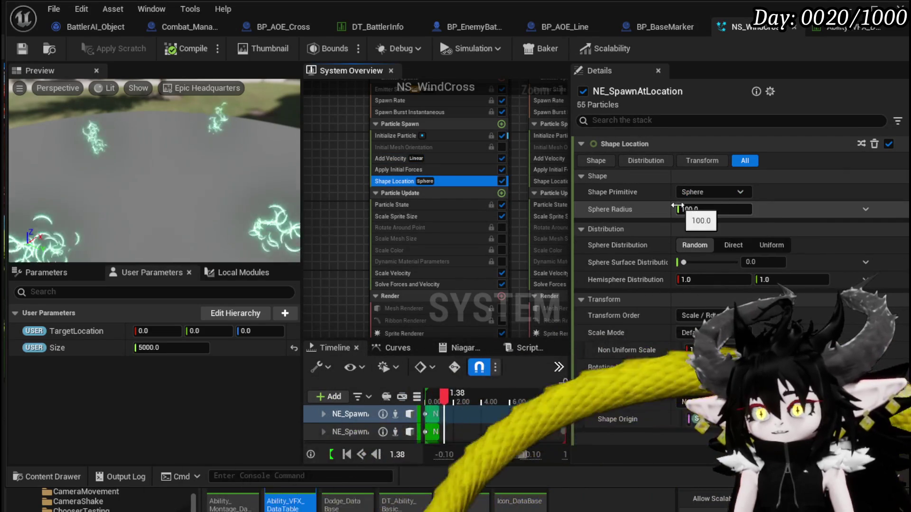
click(713, 209)
text(500)
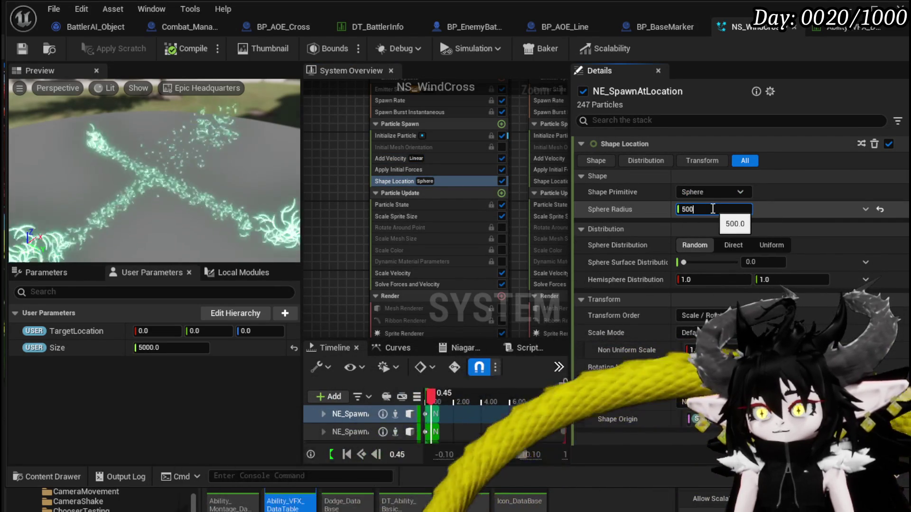
key(BackSpace)
key(BackSpace)
key(BackSpace)
text(300)
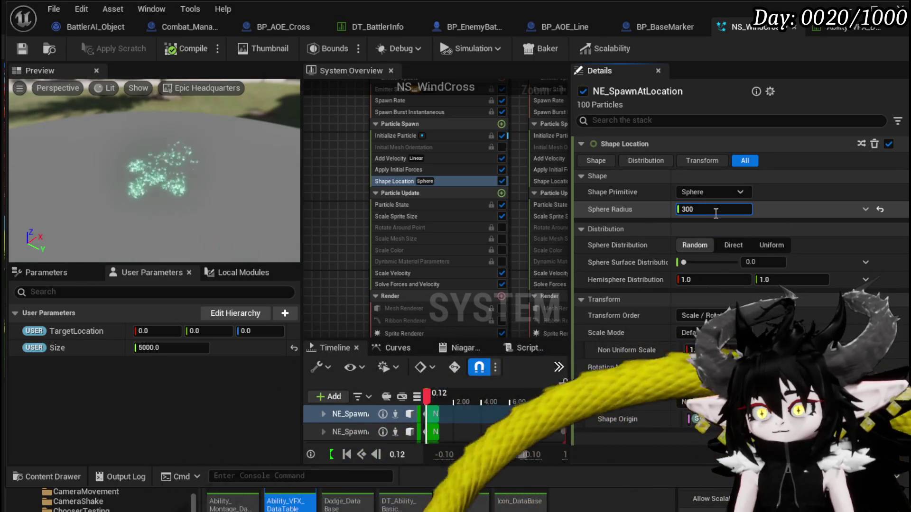
key(BackSpace)
key(BackSpace)
key(BackSpace)
text(500)
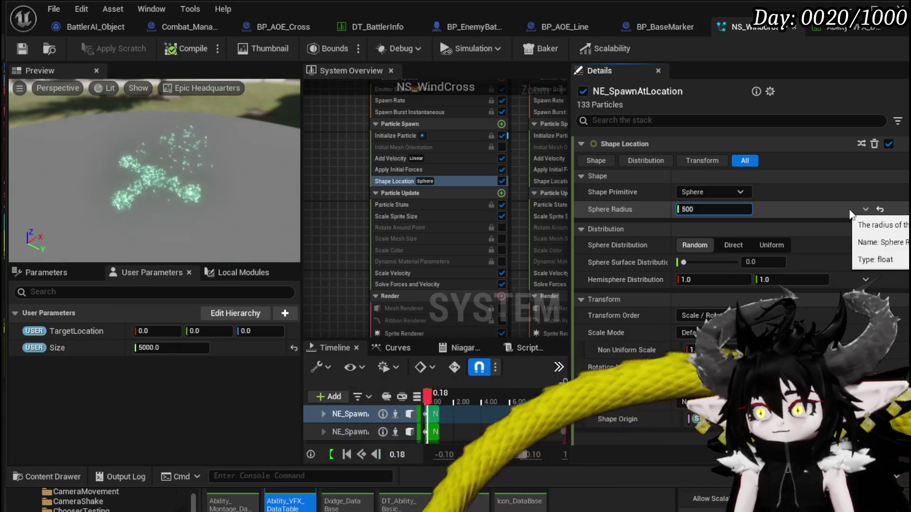
Make the sphere radius 0.1 times the Size user parameter and save NS_WindCross.
click(864, 209)
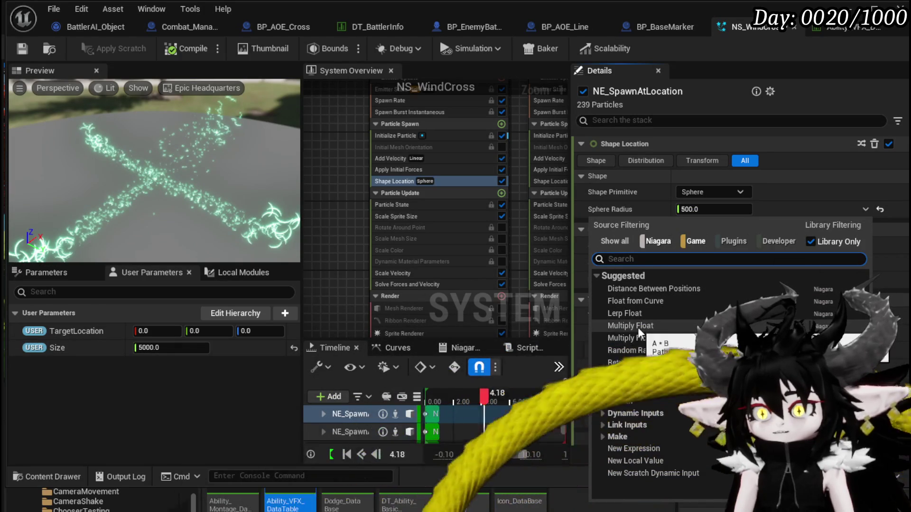
click(638, 326)
mouse_move(41, 353)
mouse_down()
mouse_move(256, 371)
mouse_move(710, 240)
mouse_move(703, 243)
mouse_up()
click(699, 226)
text(0.1)
key(Return)
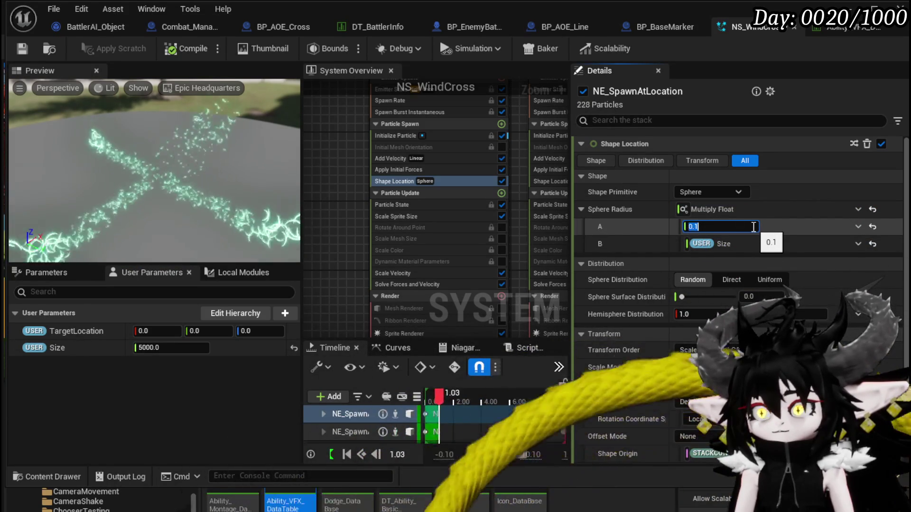
click(24, 50)
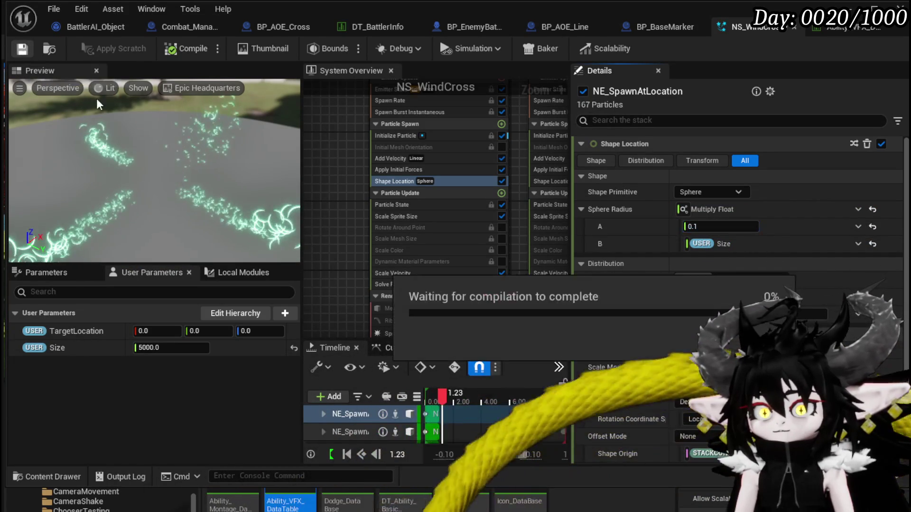
Rearrange the emitter nodes in the System Overview, restoring all four emitter stacks.
scroll(326, 200, down, 3)
scroll(328, 198, up, 3)
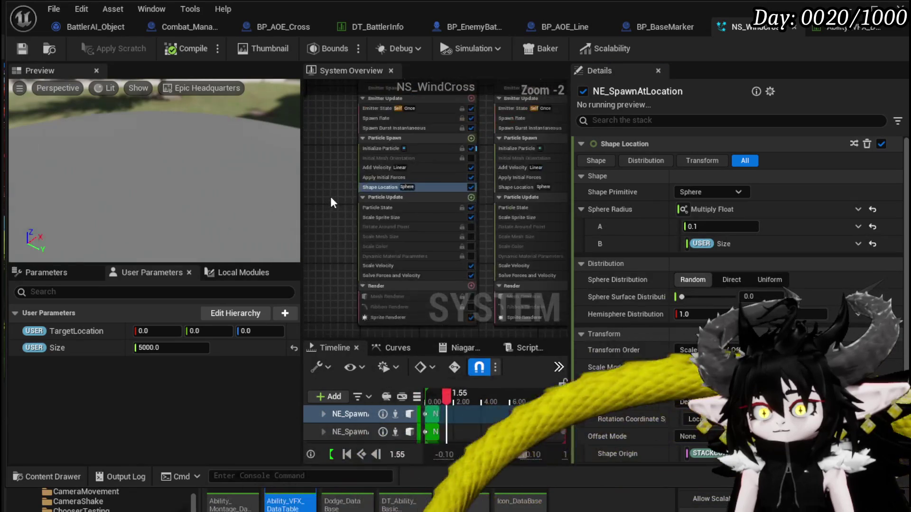
scroll(332, 185, down, 3)
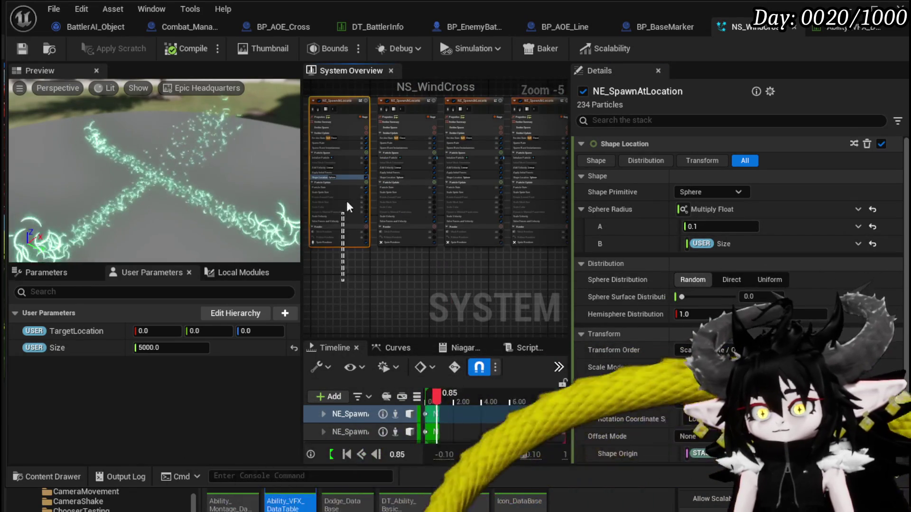
click(343, 211)
drag(368, 283, 349, 233)
click(351, 238)
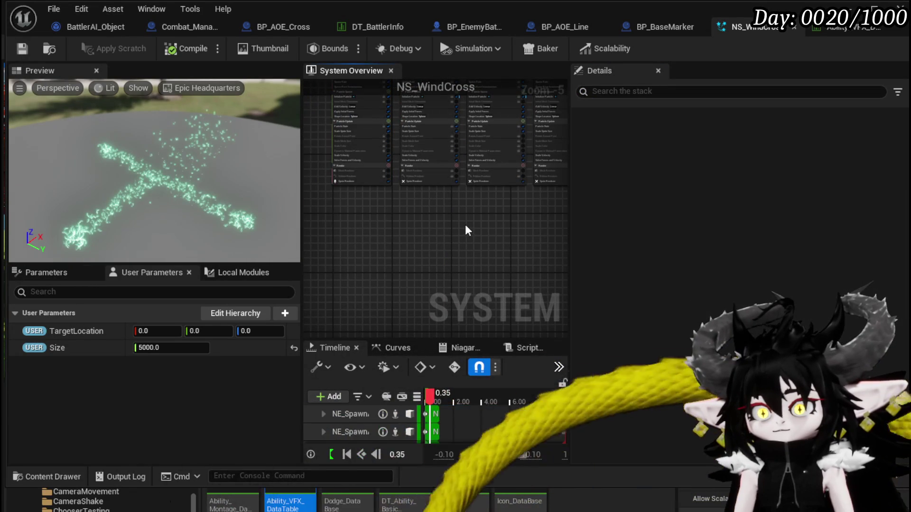
key(ctrl+z)
drag(391, 235, 449, 189)
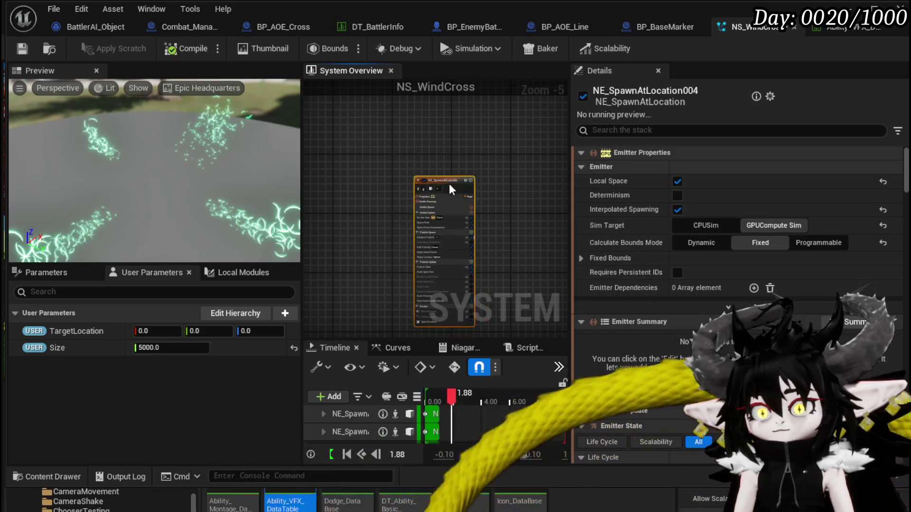
key(ctrl+y)
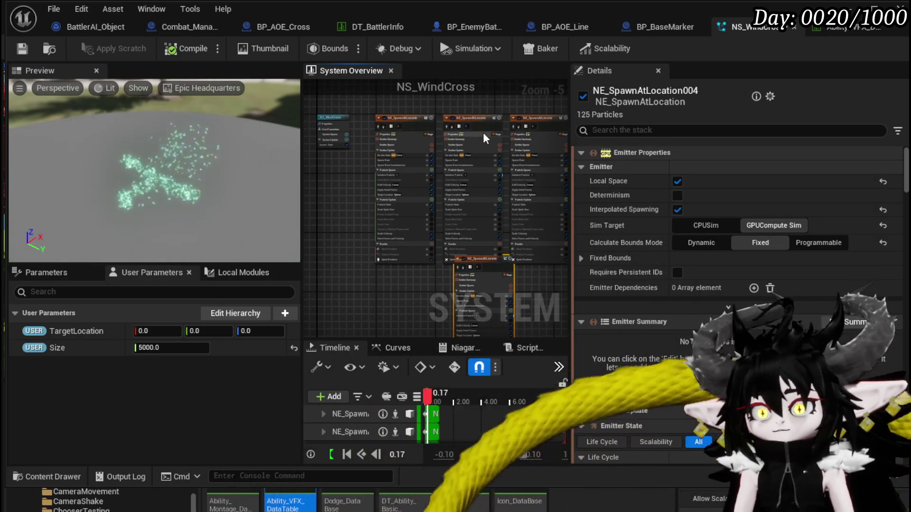
Delete the two extra emitters, undo the deletion, and zoom in on the emitter stacks.
click(484, 134)
drag(388, 121, 547, 181)
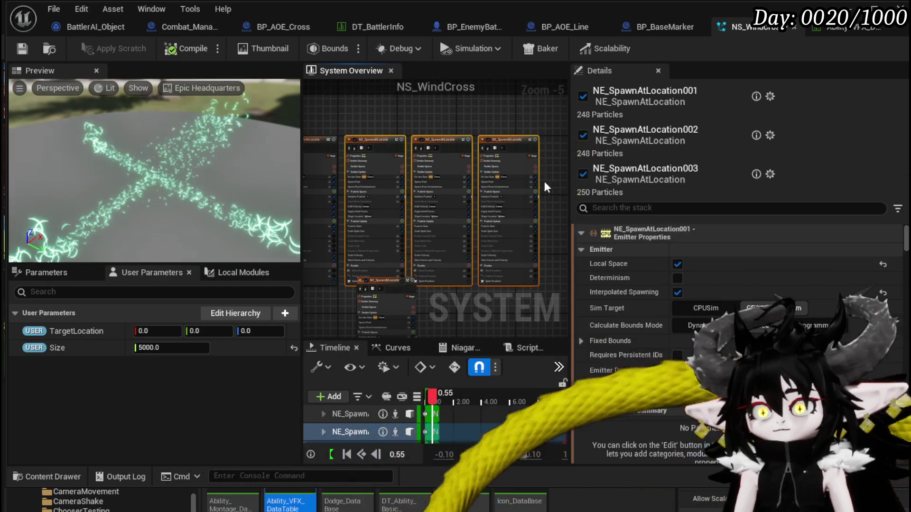
key(Delete)
drag(382, 278, 369, 144)
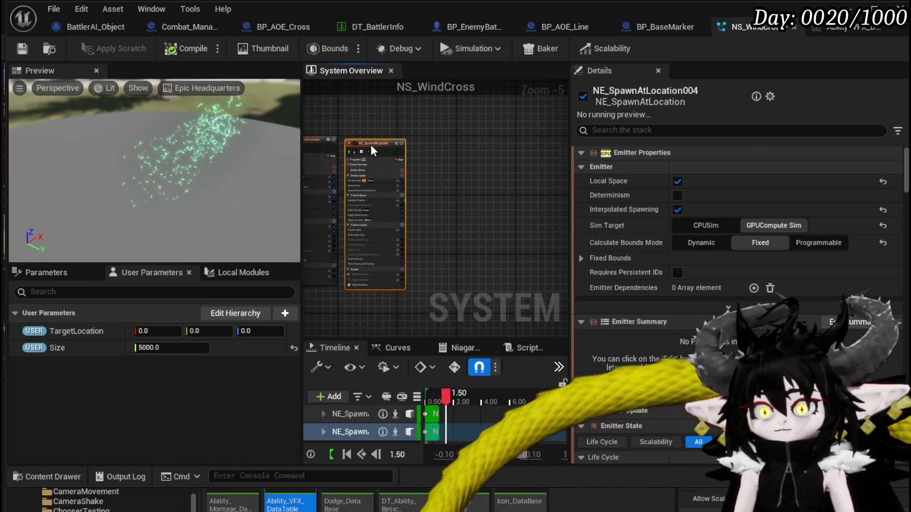
key(ctrl+z)
key(ctrl+z)
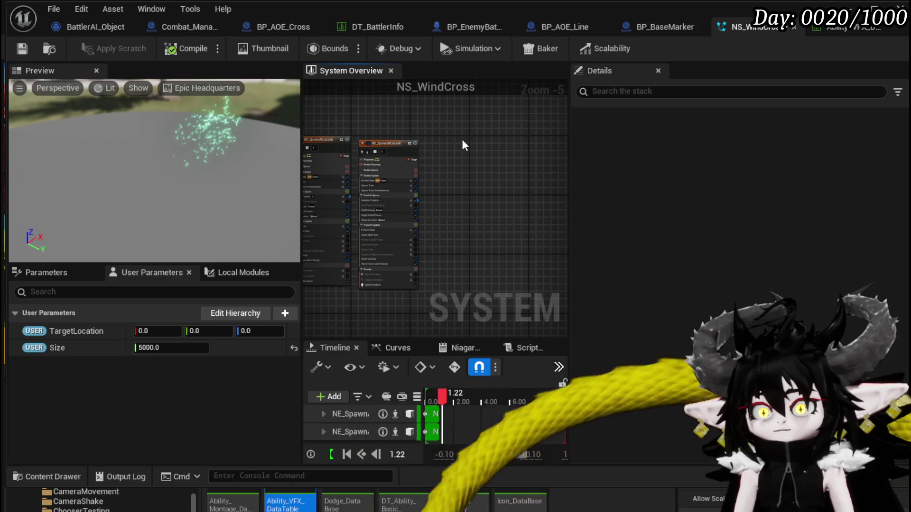
scroll(375, 193, up, 4)
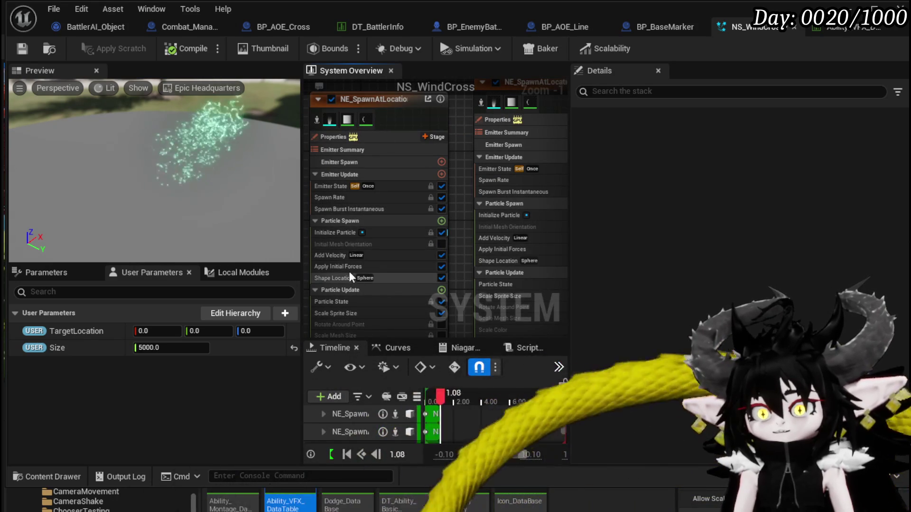
Set Add Velocity to (0, 1, 0.01) on emitter 001 and (0, -1, 0.01) on 002, then save.
click(335, 255)
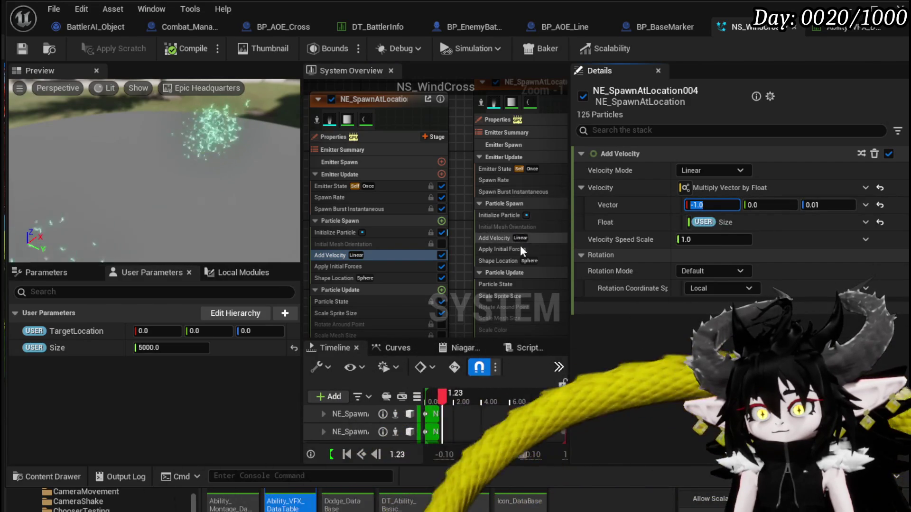
click(503, 237)
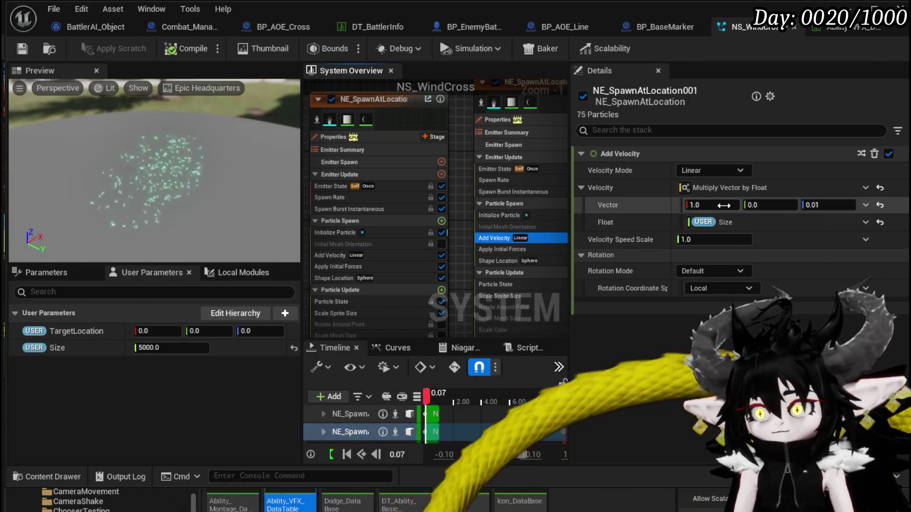
key(Return)
scroll(463, 187, down, 1)
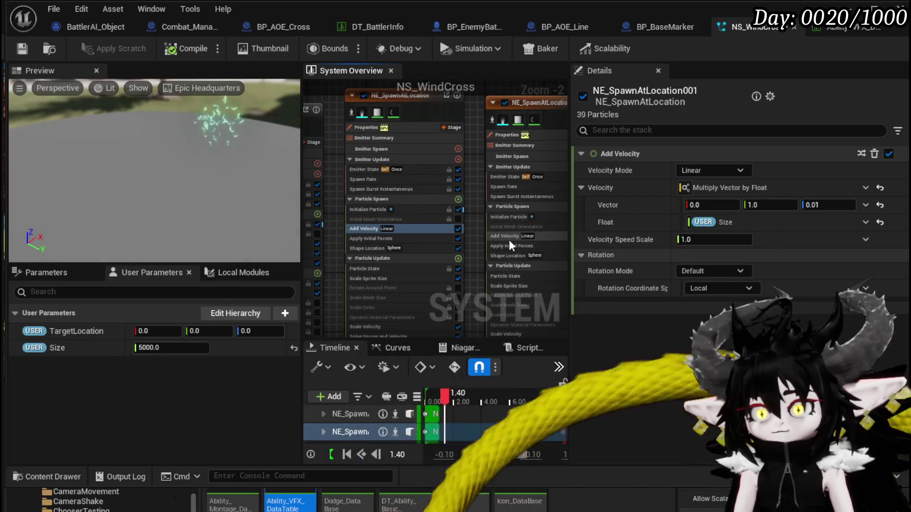
click(508, 238)
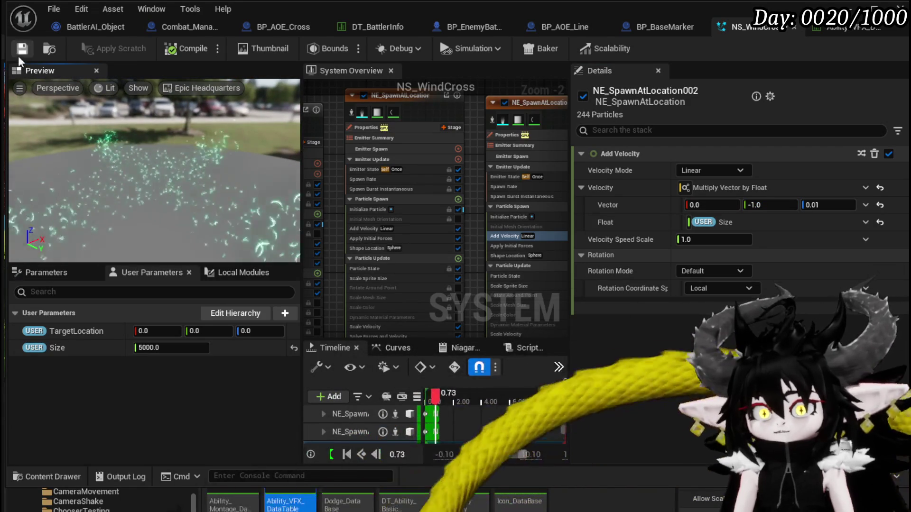
click(22, 49)
click(177, 347)
Set Size to 1000, orbit the preview, then view the placed NS_WindCross from overhead.
text(300)
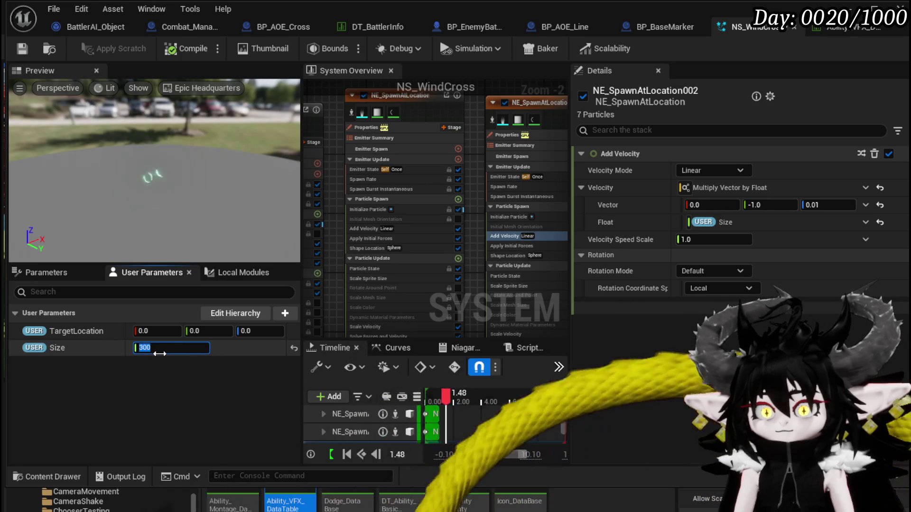
text(1000.0)
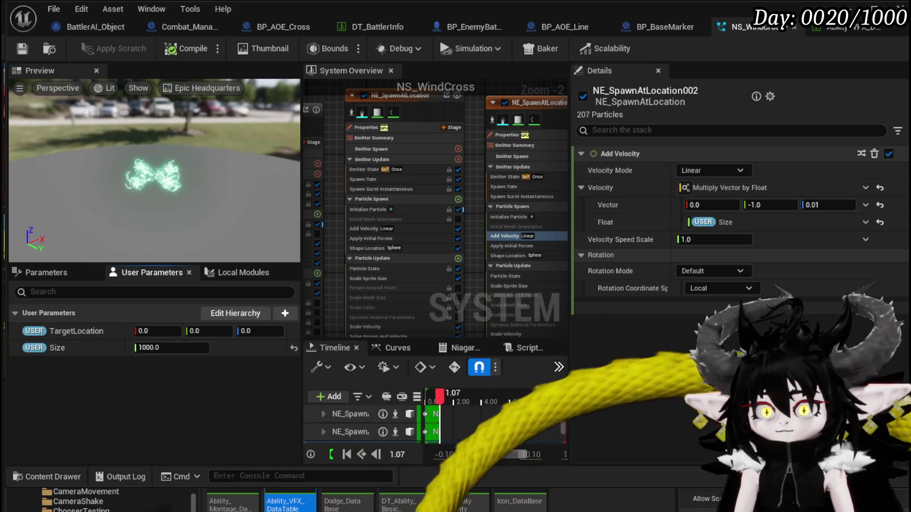
drag(221, 206, 275, 190)
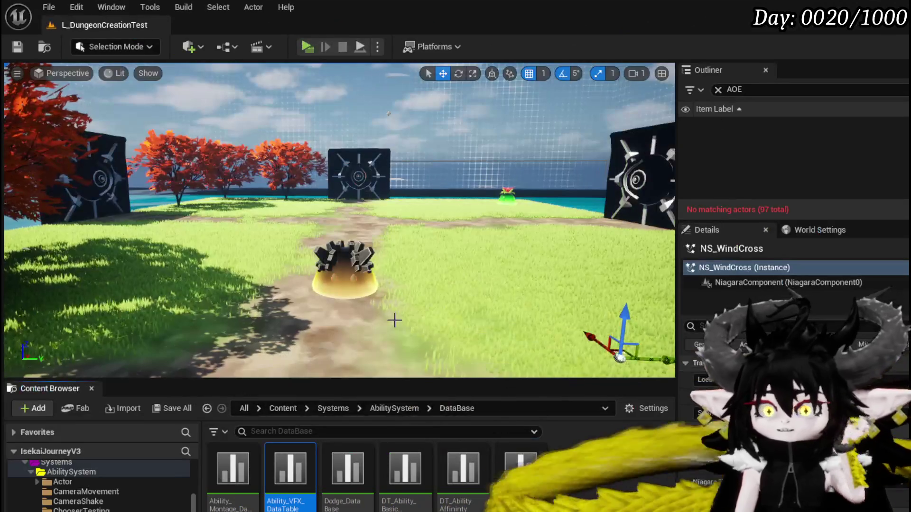
drag(394, 320, 395, 365)
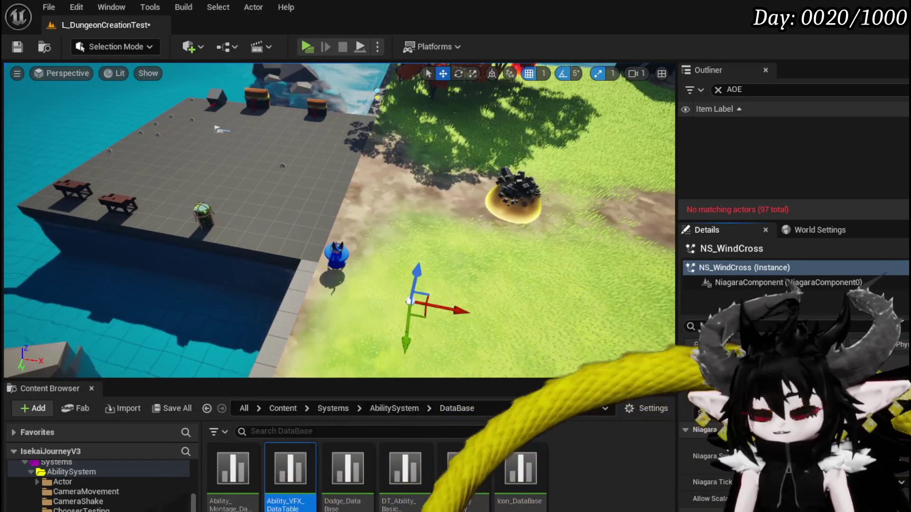
Save all changed assets and start playing the level in the editor.
click(18, 47)
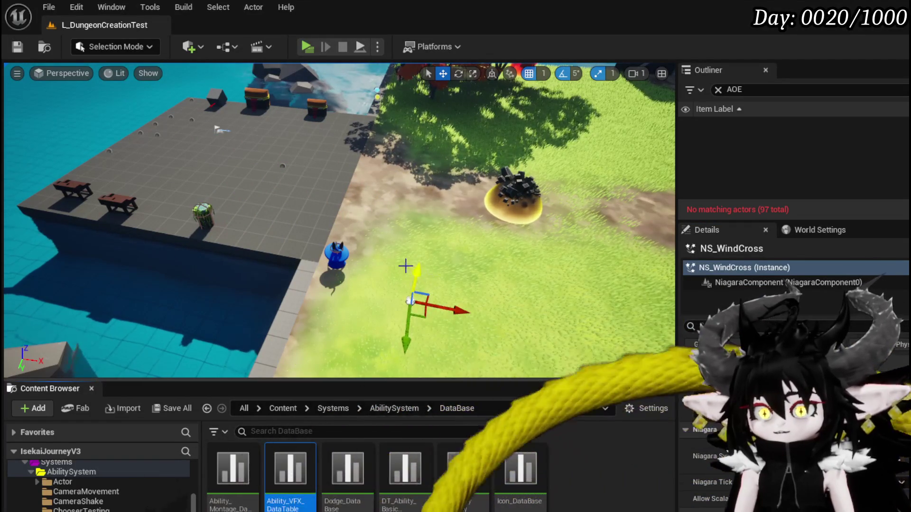
click(13, 50)
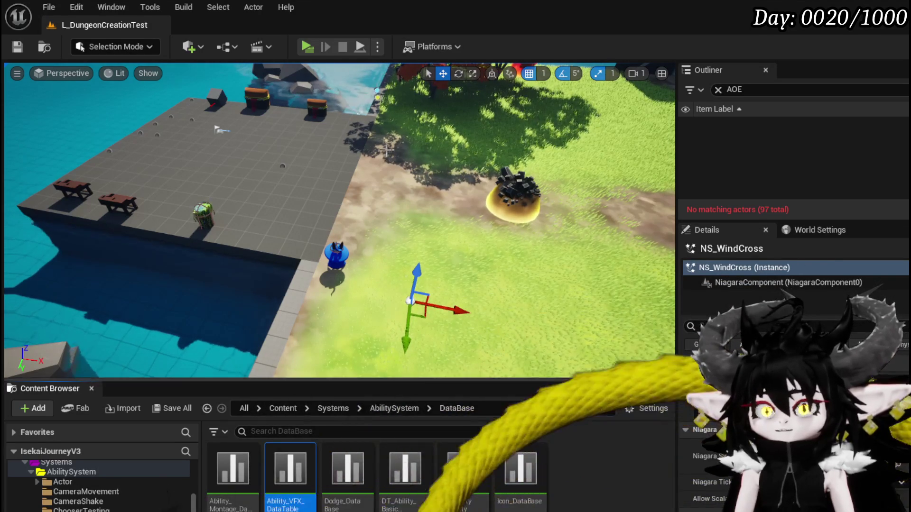
click(306, 48)
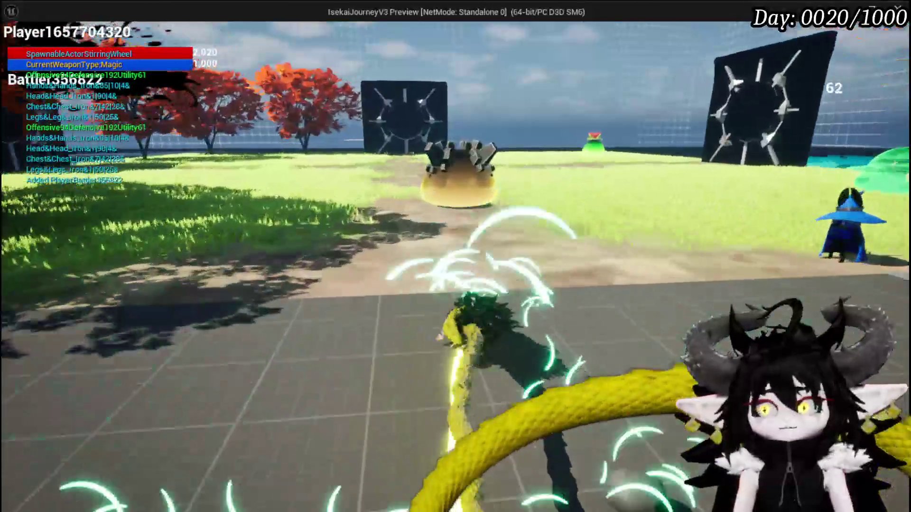
Move the character and cast two wind cross attacks with G, then leave the game.
key(w)
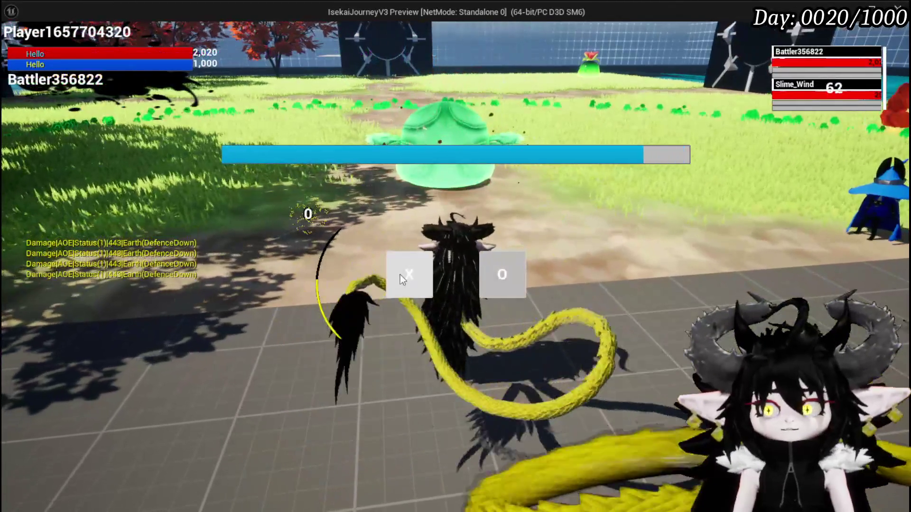
click(400, 275)
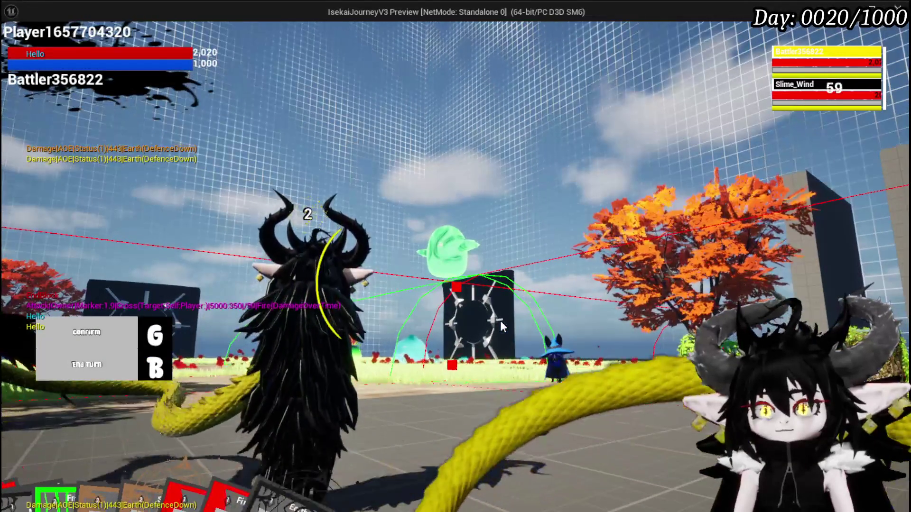
key(g)
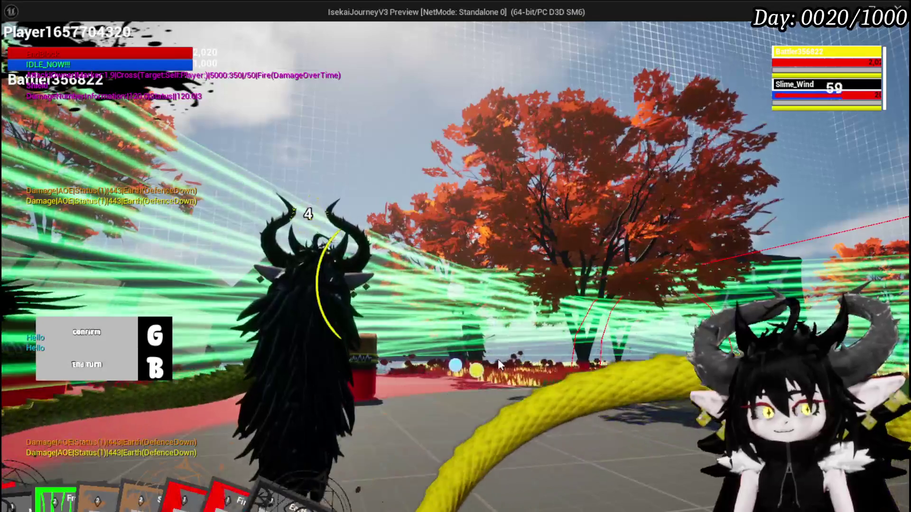
key(g)
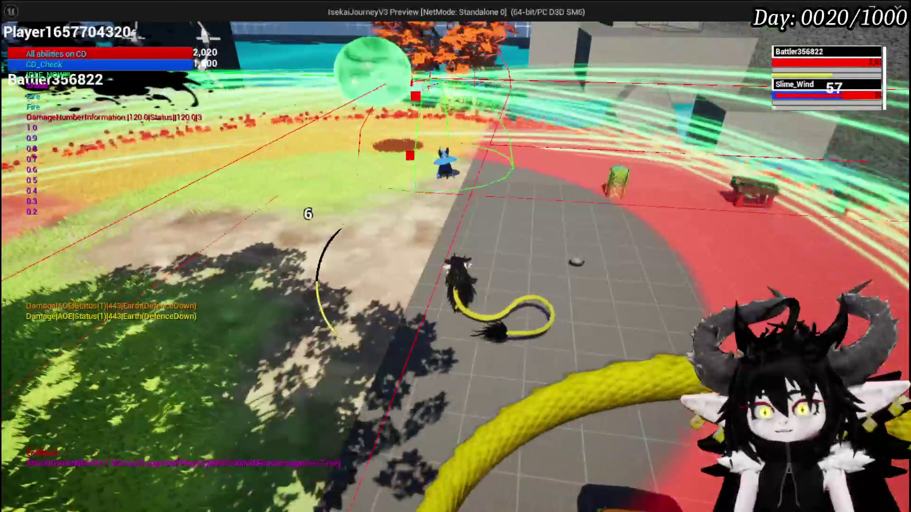
key(alt+Tab)
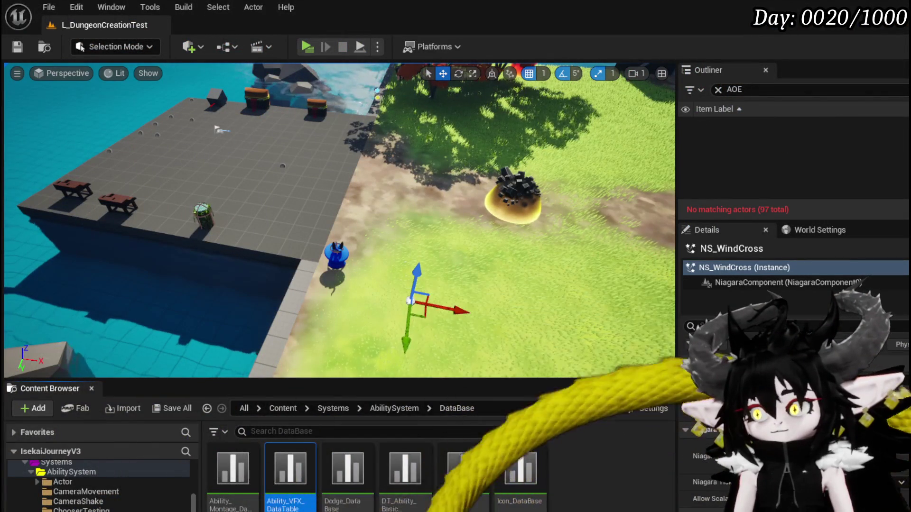
Set the NS_WindCross Size parameter back to 5000.
key(alt+Tab)
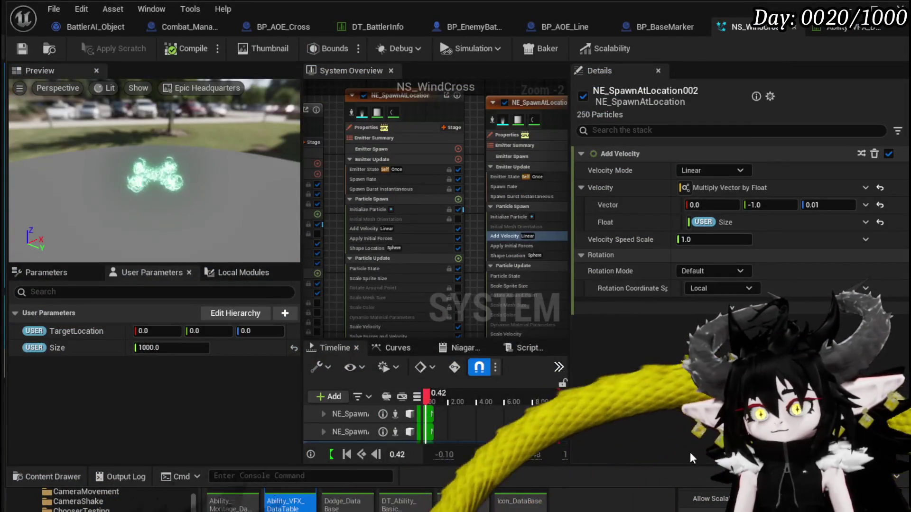
click(142, 348)
text(5)
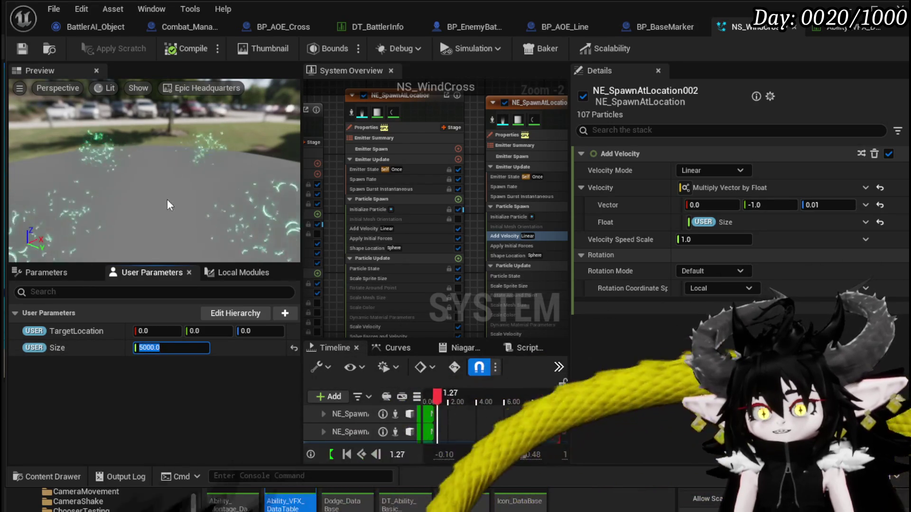
Reduce NE_SpawnAtLocation001's Spawn Rate from 5000 to 500.
click(375, 189)
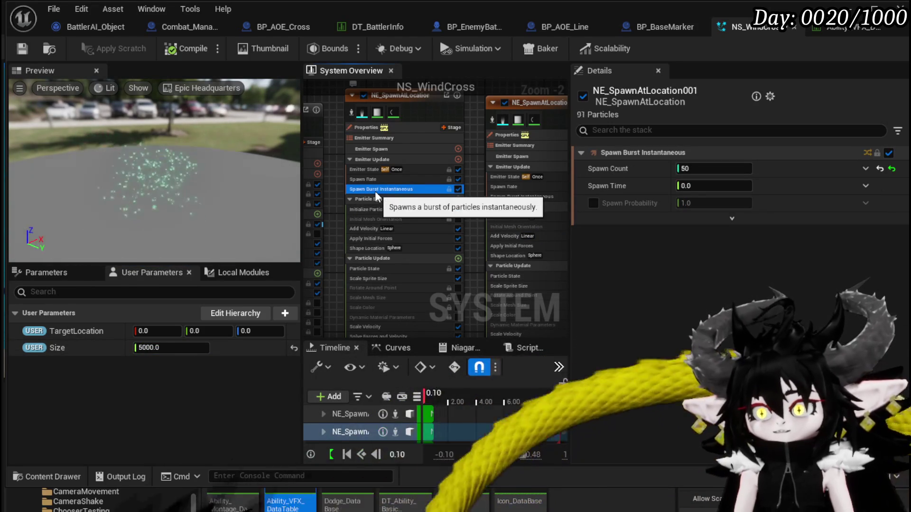
click(371, 179)
click(730, 169)
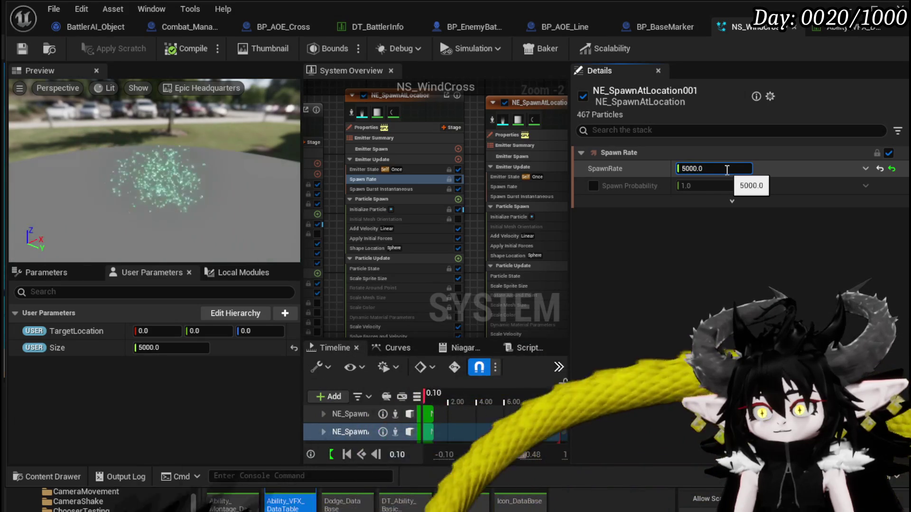
key(BackSpace)
key(Return)
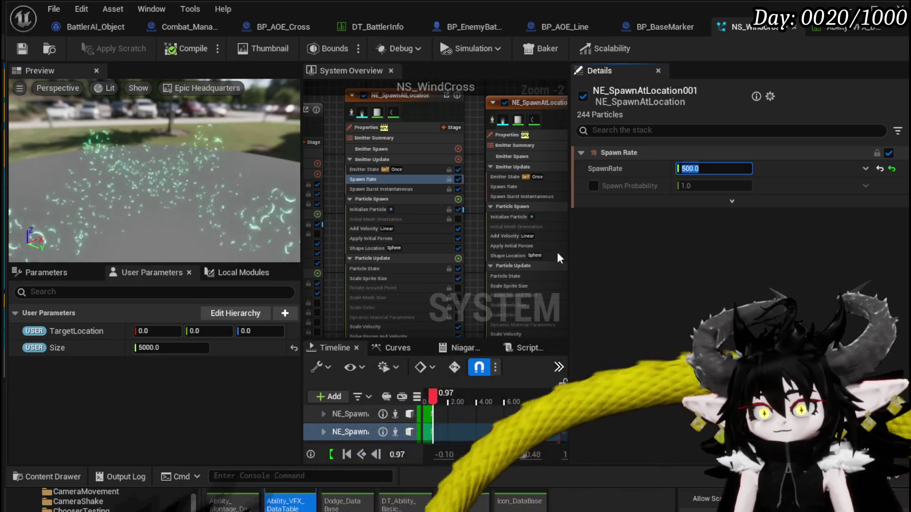
Open the Scale Sprite Size curve and choose a new input for its scale.
drag(334, 274, 315, 195)
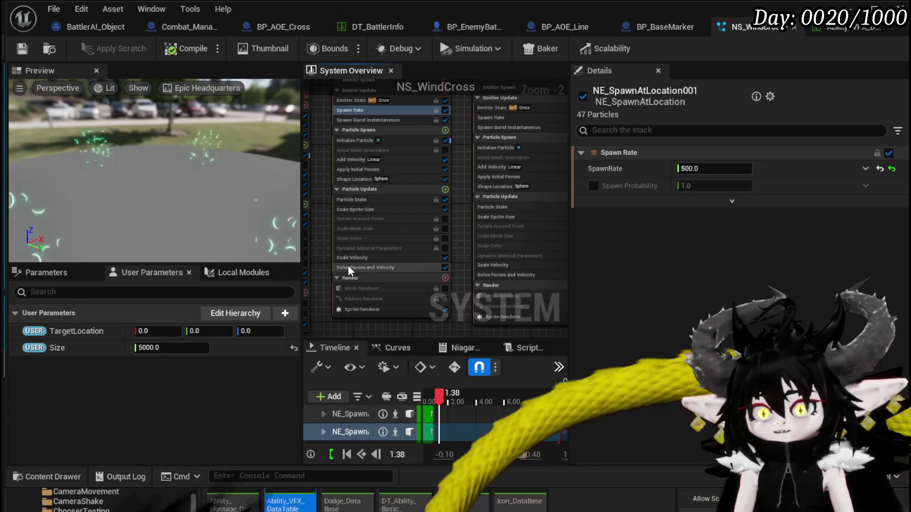
click(354, 209)
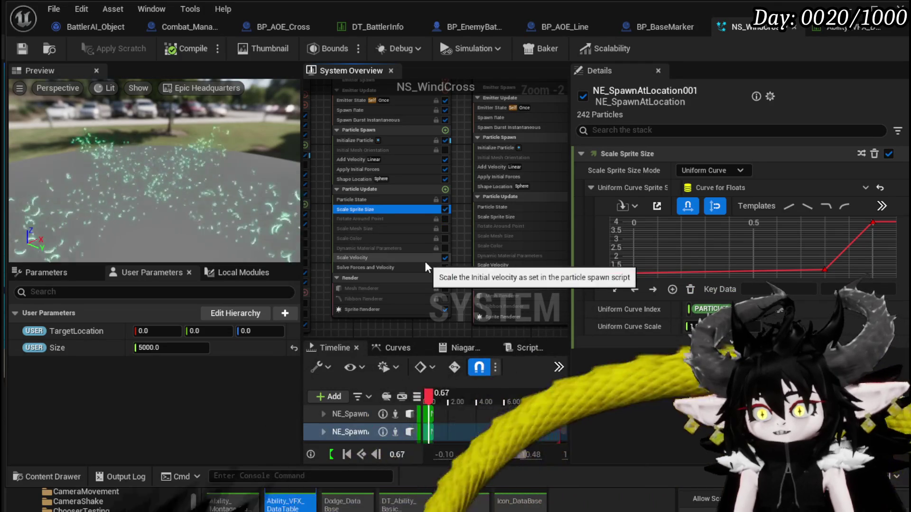
click(863, 328)
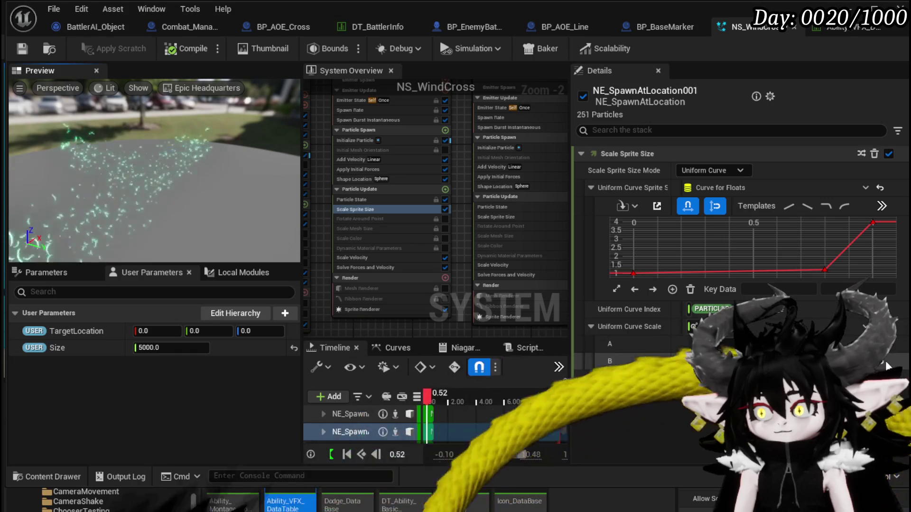
Recompile with the new curve scale and show the first wind emitter's Initialize Particle settings.
key(Return)
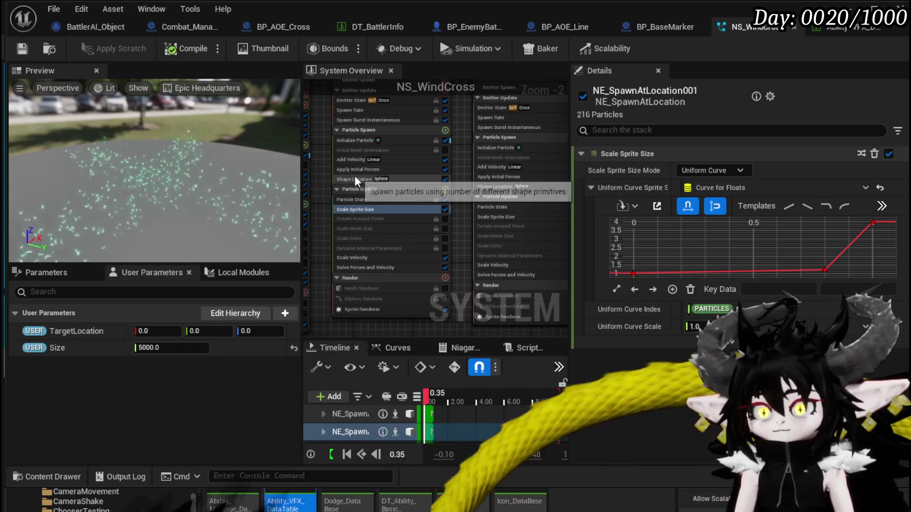
mouse_move(329, 143)
mouse_down()
mouse_move(406, 181)
mouse_move(363, 182)
mouse_up()
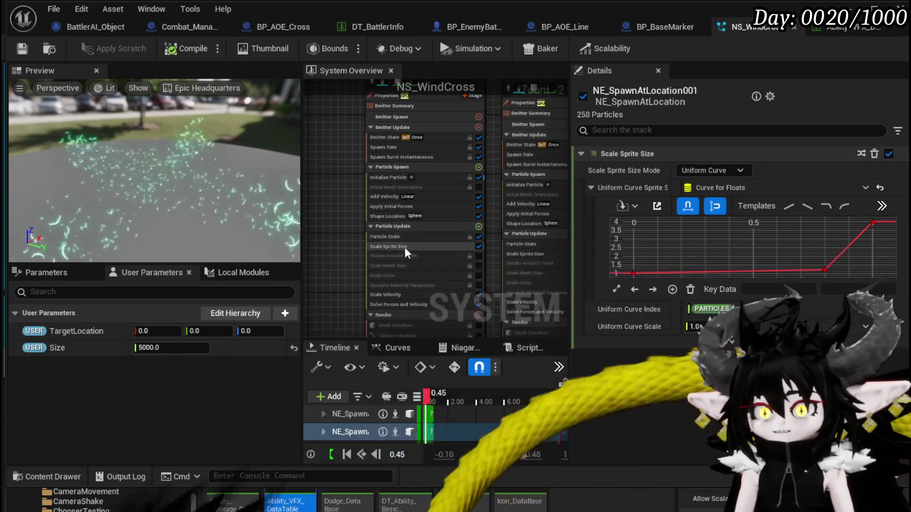
click(431, 252)
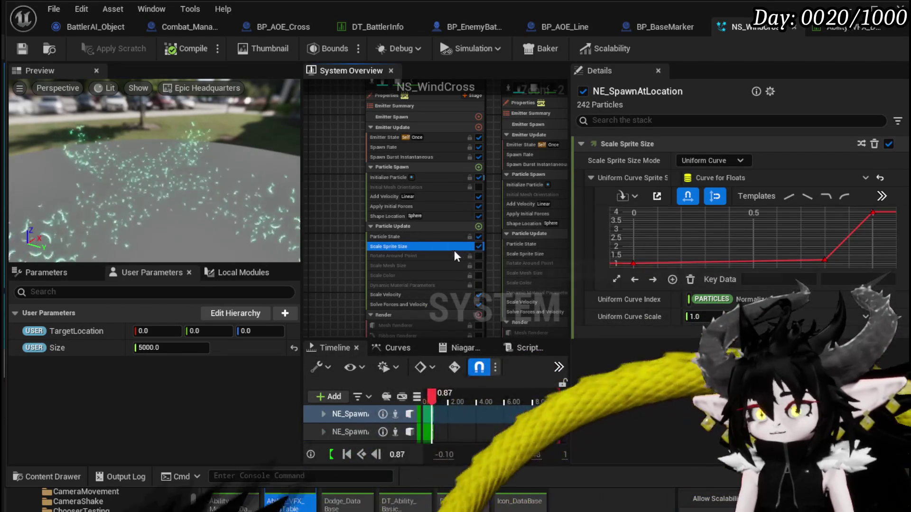
click(392, 176)
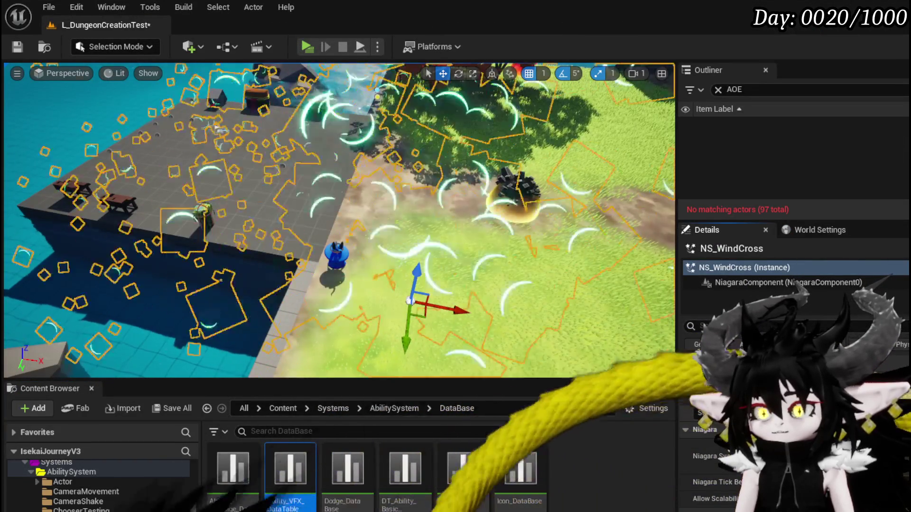
Move the NS_WindCross actor along Z and save L_DungeonCreationTest.
drag(407, 315, 411, 284)
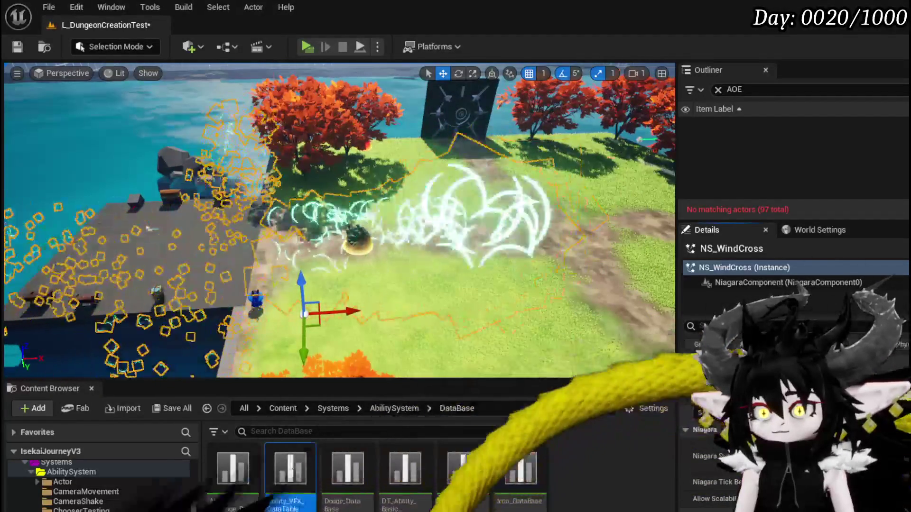
click(18, 47)
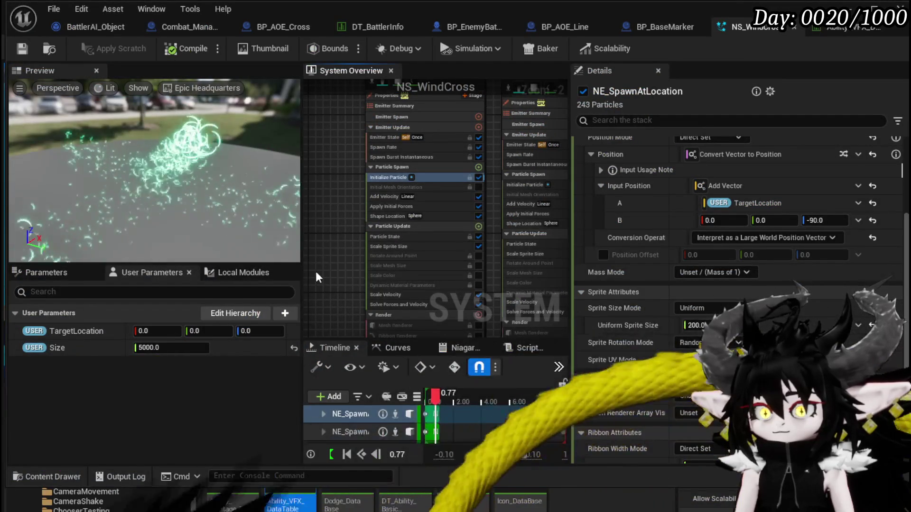
Check Uniform Sprite Size in each wind emitter's Initialize Particle, editing the second emitter's value.
drag(347, 202, 309, 212)
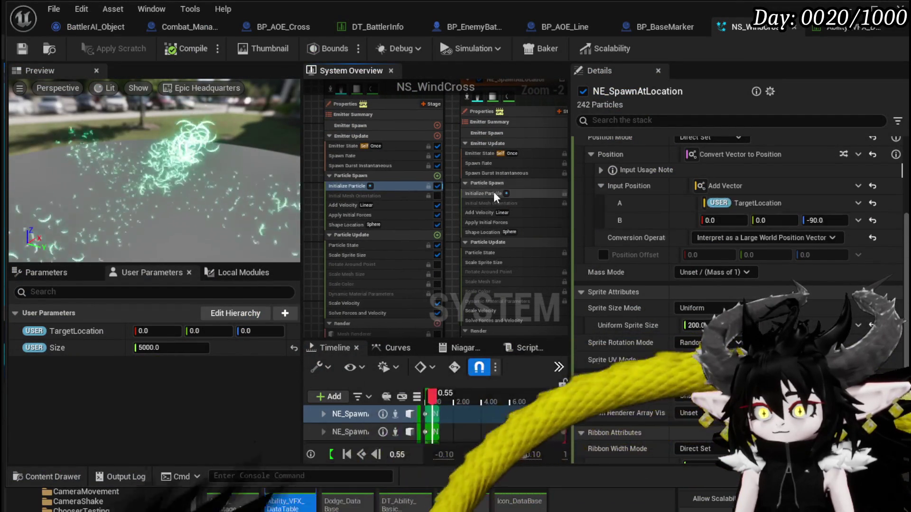
click(492, 192)
click(694, 335)
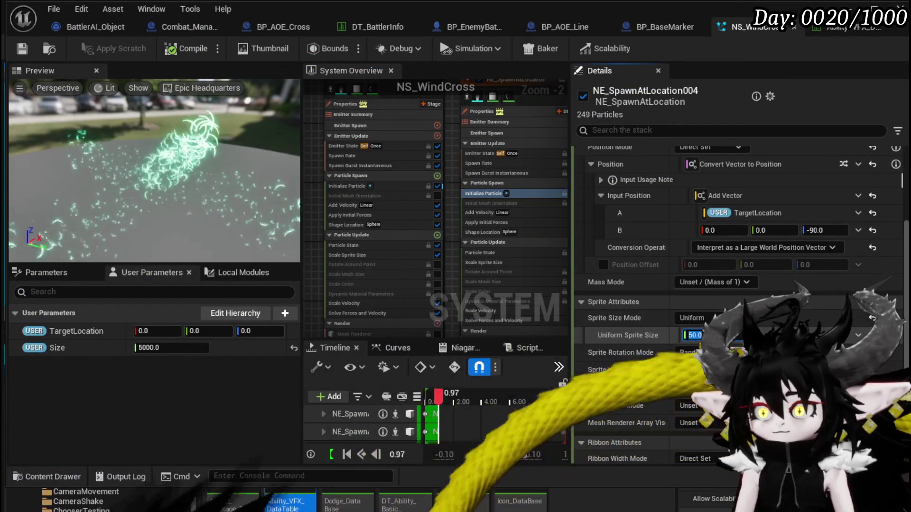
click(359, 186)
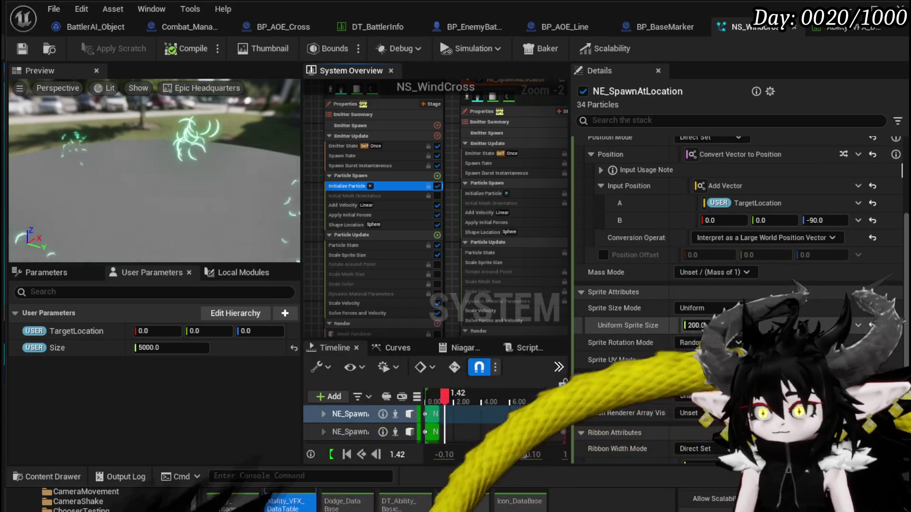
click(481, 193)
click(692, 335)
drag(454, 202, 452, 221)
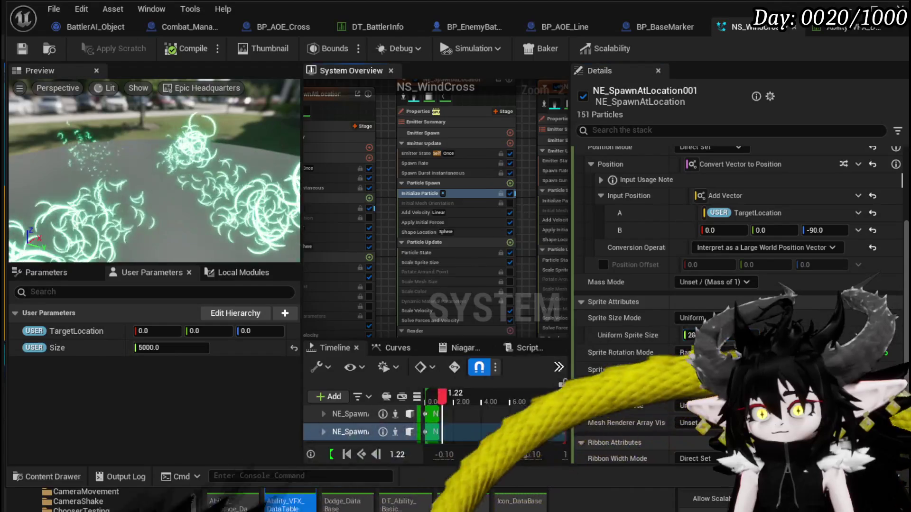
drag(522, 212, 474, 211)
click(474, 212)
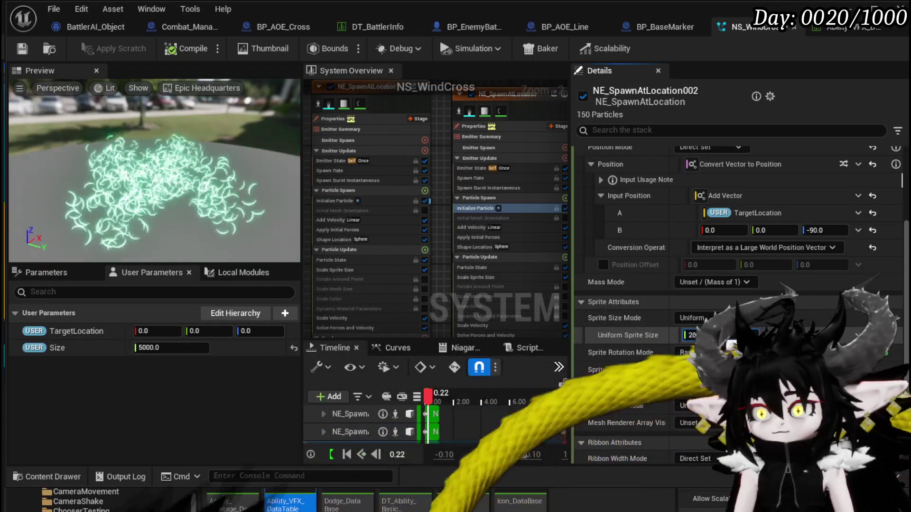
Save and recompile NS_WindCross, then start adding a Particle Update module.
click(27, 47)
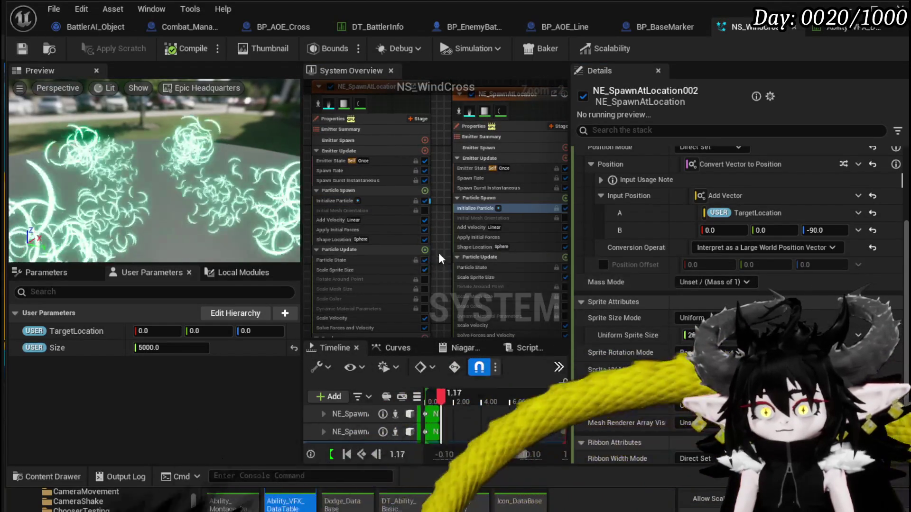
scroll(418, 252, down, 3)
scroll(524, 201, down, 5)
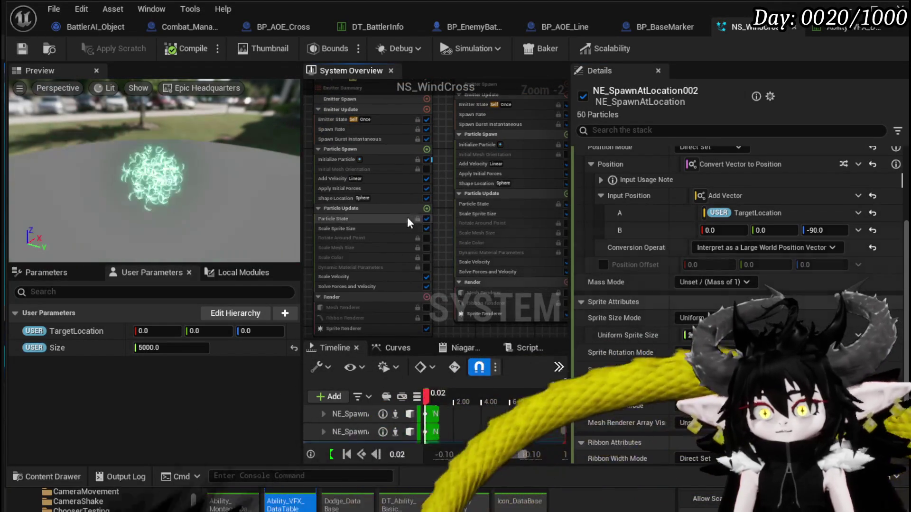
click(426, 209)
Add a Sprite Rotation Rate module with a rotation rate of 1000.
text(R)
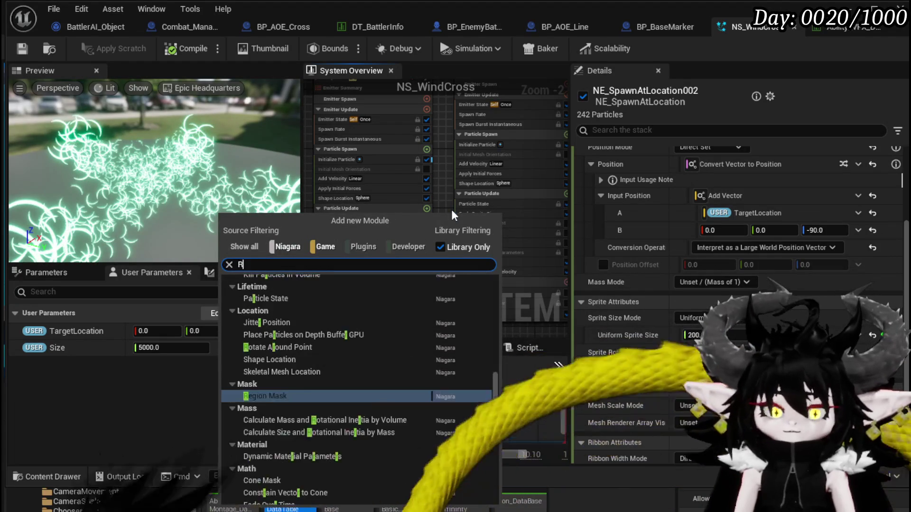
text(otation)
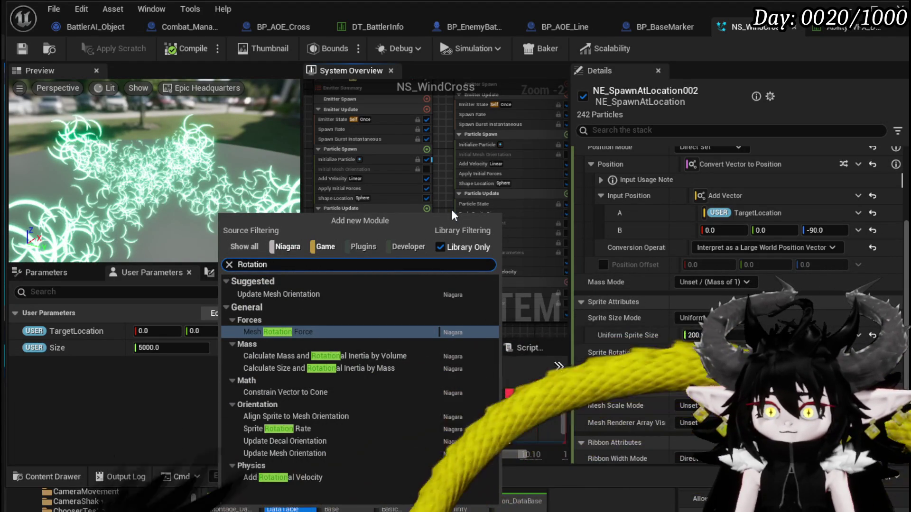
click(301, 428)
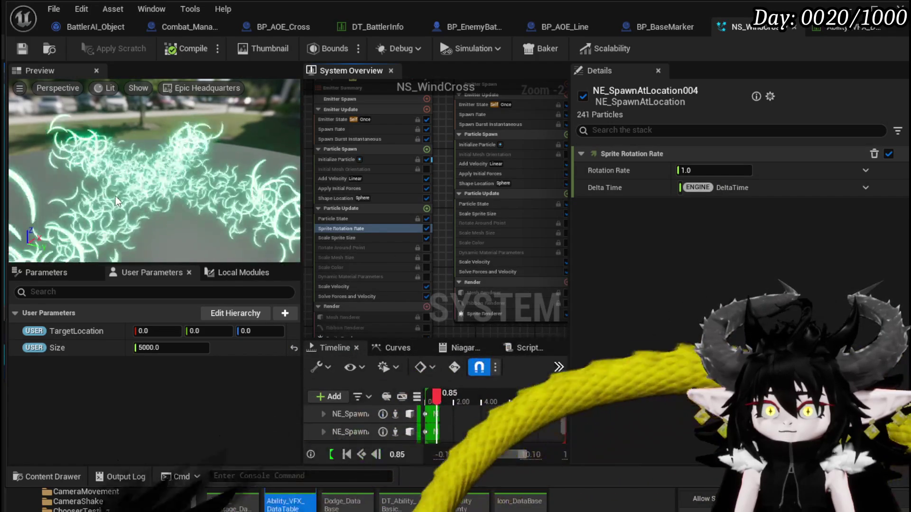
text(0)
key(Return)
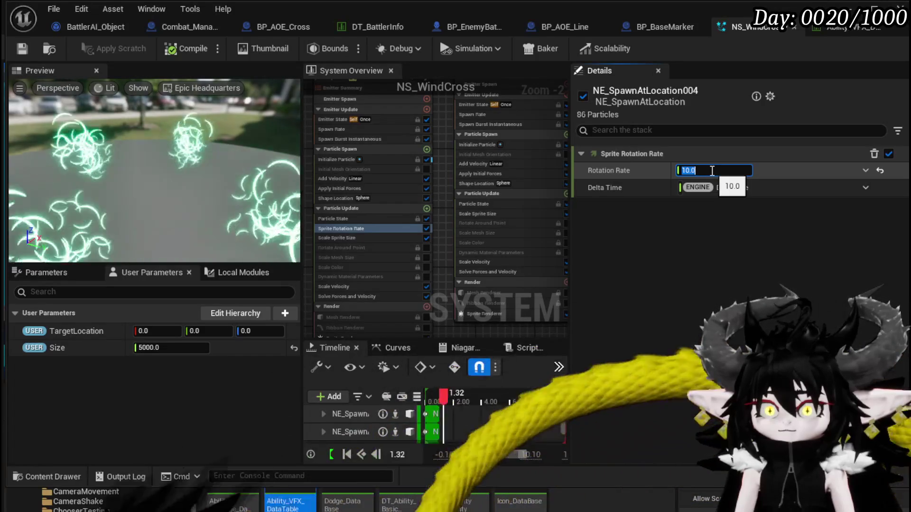
text(1000)
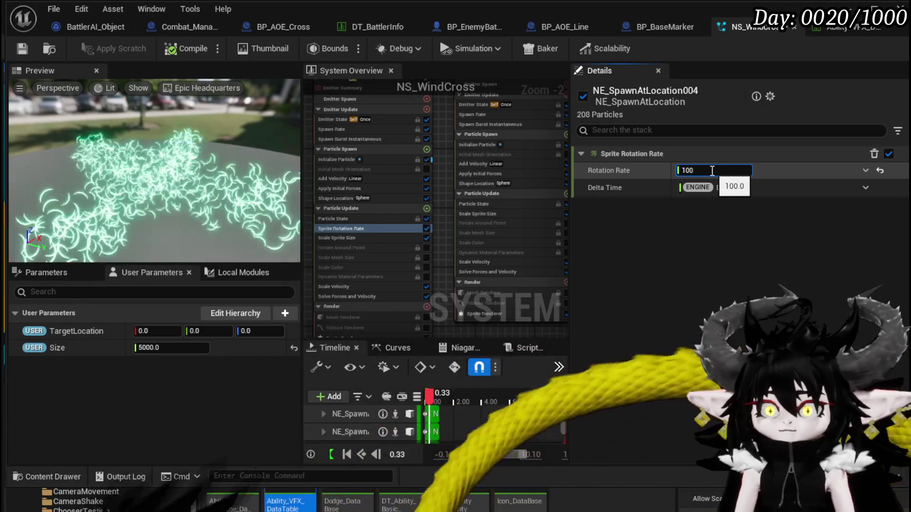
scroll(436, 220, down, 3)
scroll(437, 219, up, 1)
click(154, 220)
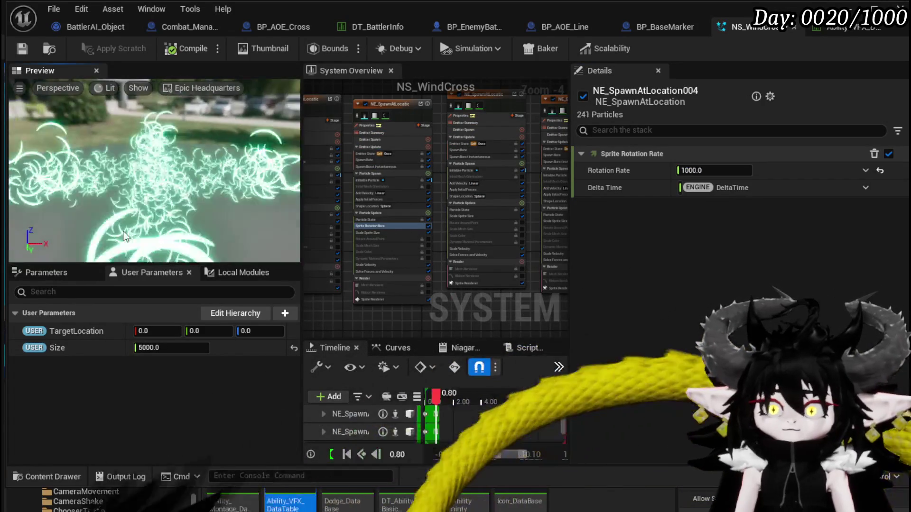
Watch the spinning cross from overhead and check each emitter's particle state module.
drag(153, 220, 164, 218)
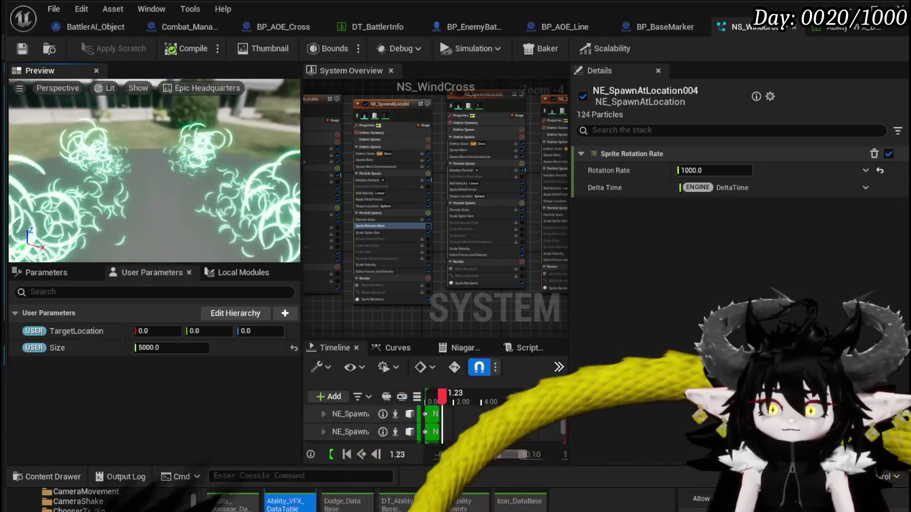
drag(164, 217, 165, 257)
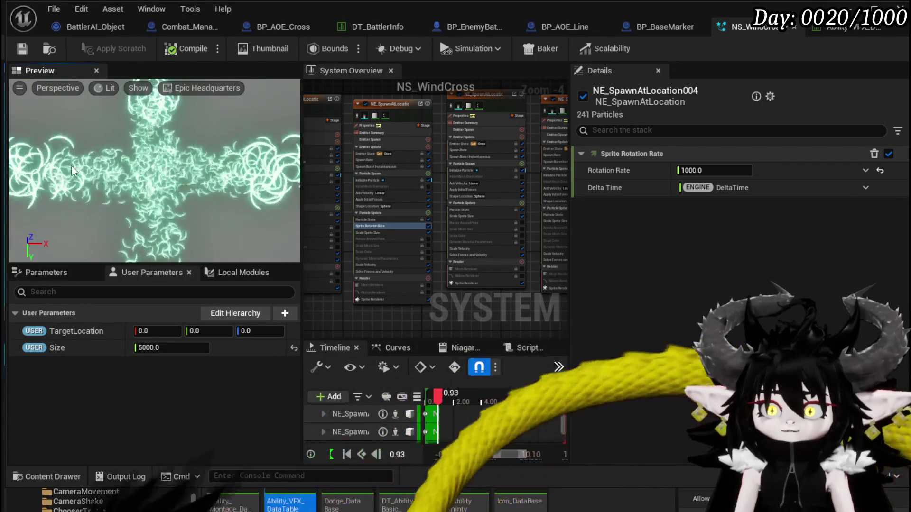
scroll(361, 229, up, 2)
drag(341, 286, 385, 281)
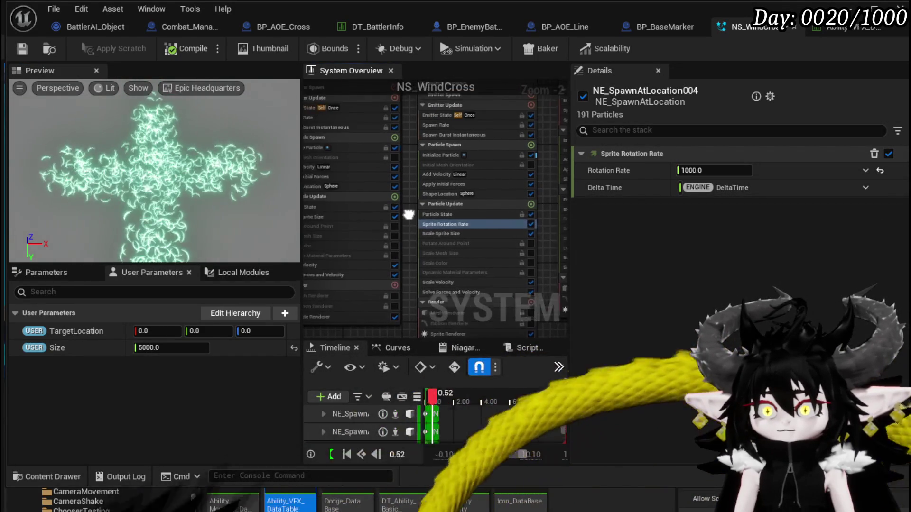
click(345, 208)
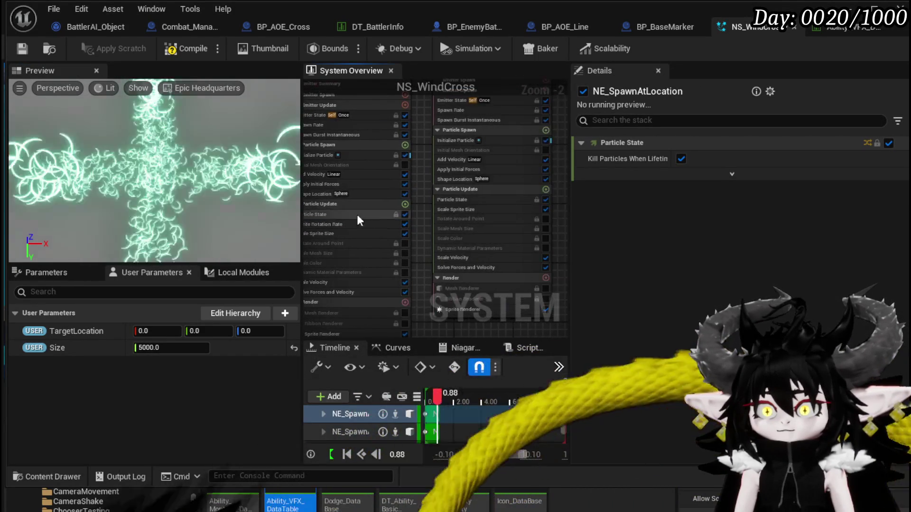
click(451, 201)
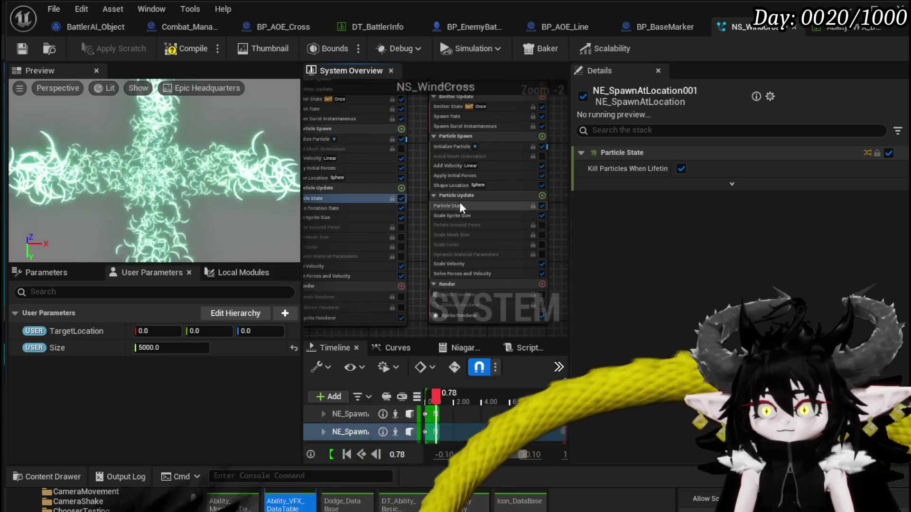
click(456, 202)
Compile and save NS_WindCross, close its editor, and view the effect in the level.
click(21, 48)
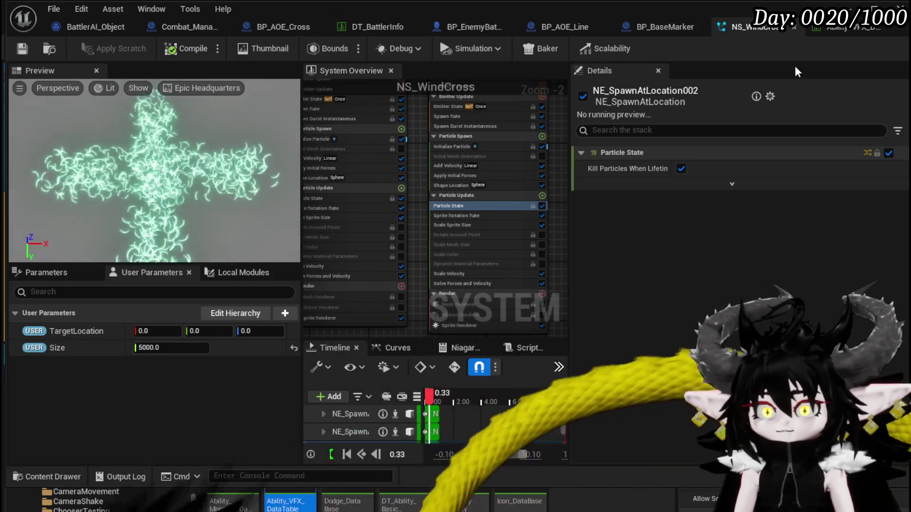
click(862, 7)
drag(334, 180, 289, 184)
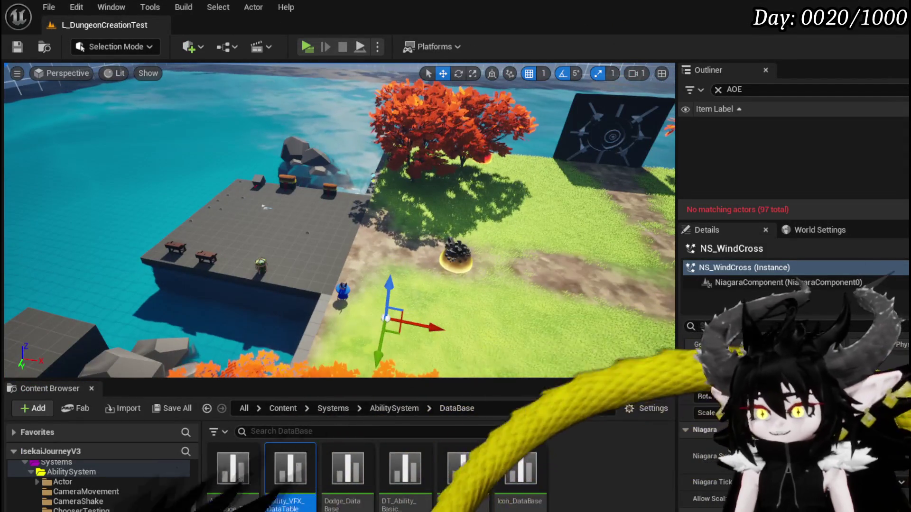
Play-test the spinning wind crescents around the character, then relaunch play and switch back to the editor.
key(alt+p)
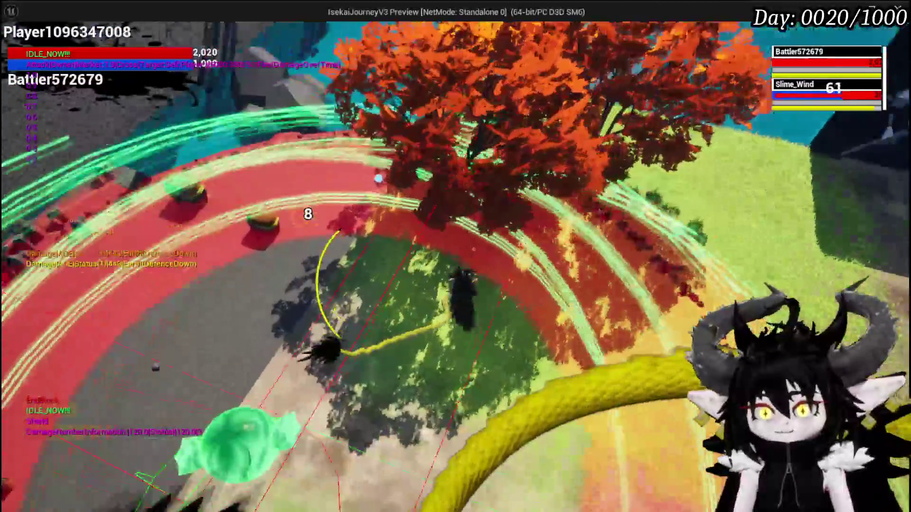
key(Escape)
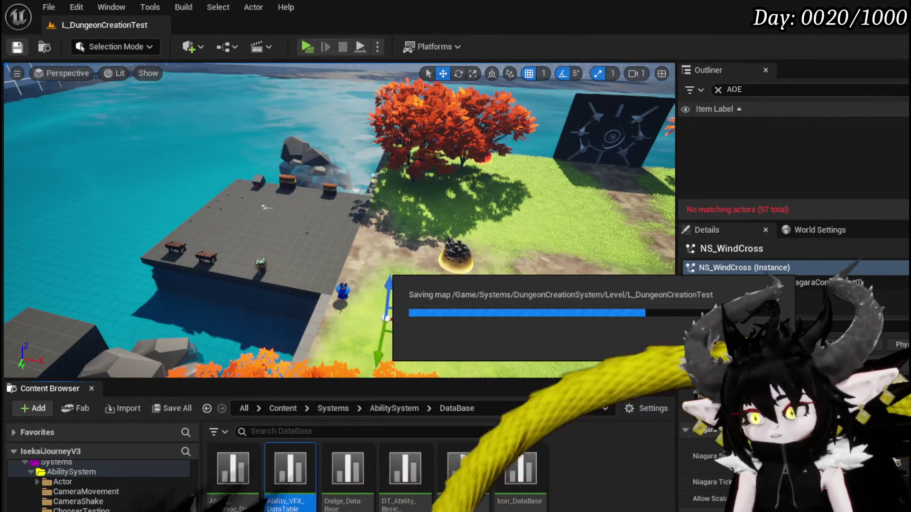
click(306, 46)
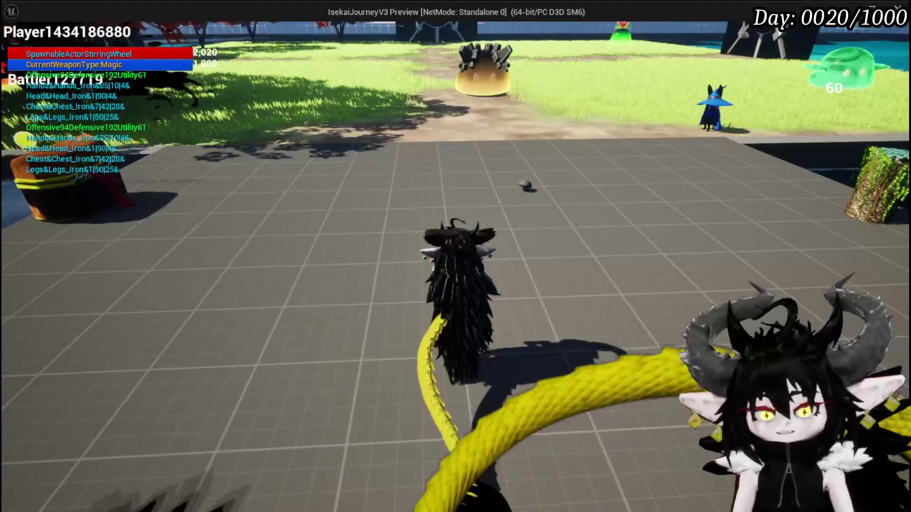
key(alt+Tab)
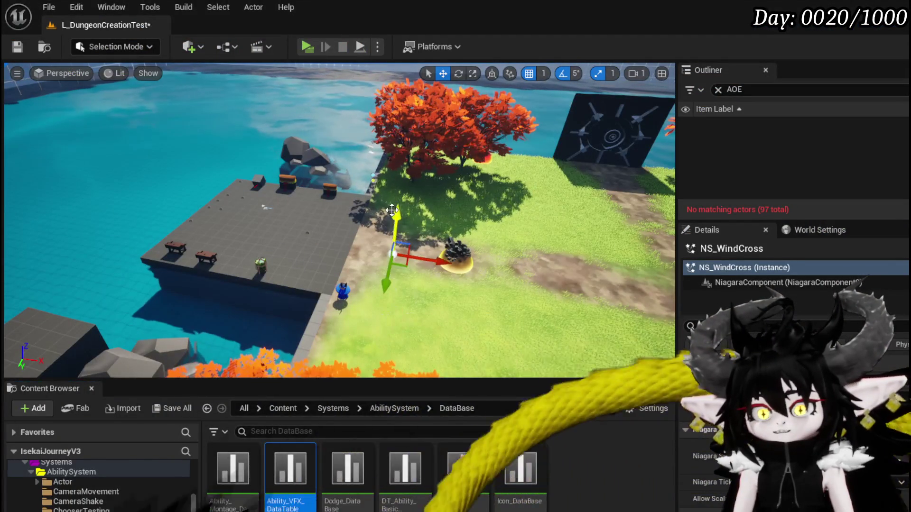